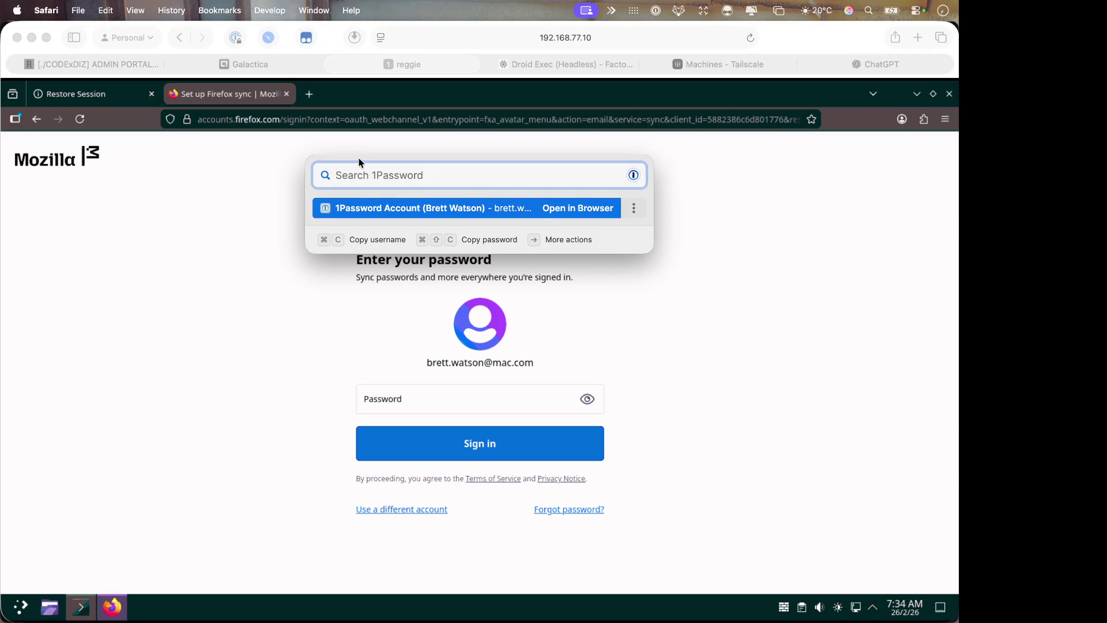
Find the accounts.firefox.com login in 1Password Quick Access with 'fir', copy its password, and close the item window.
{"action": "type", "text": "fir"}
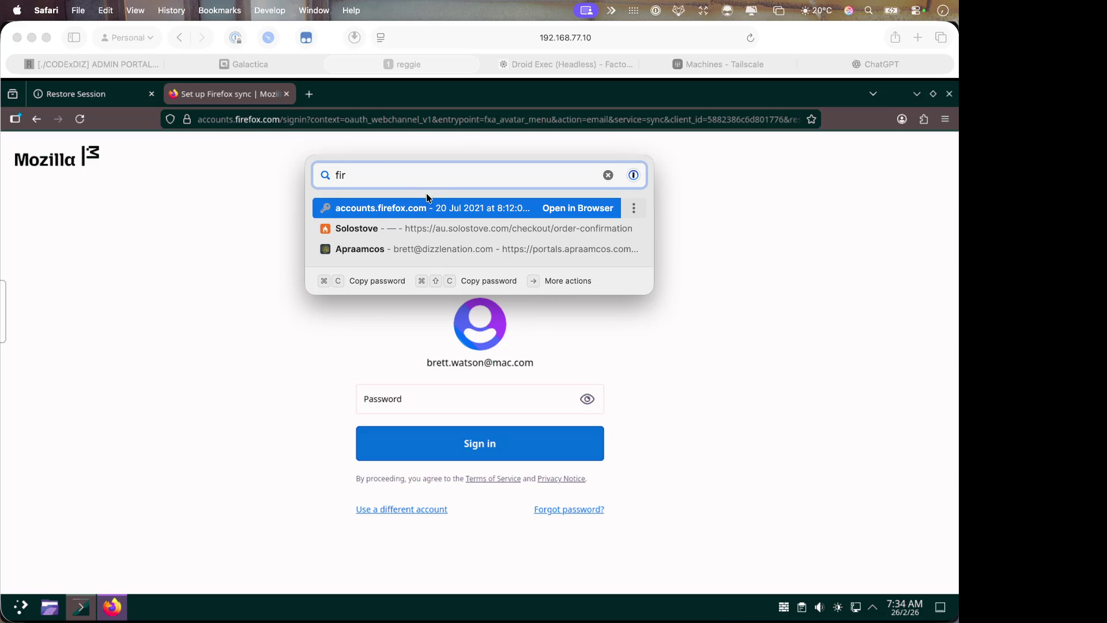
{"action": "key", "text": "Right"}
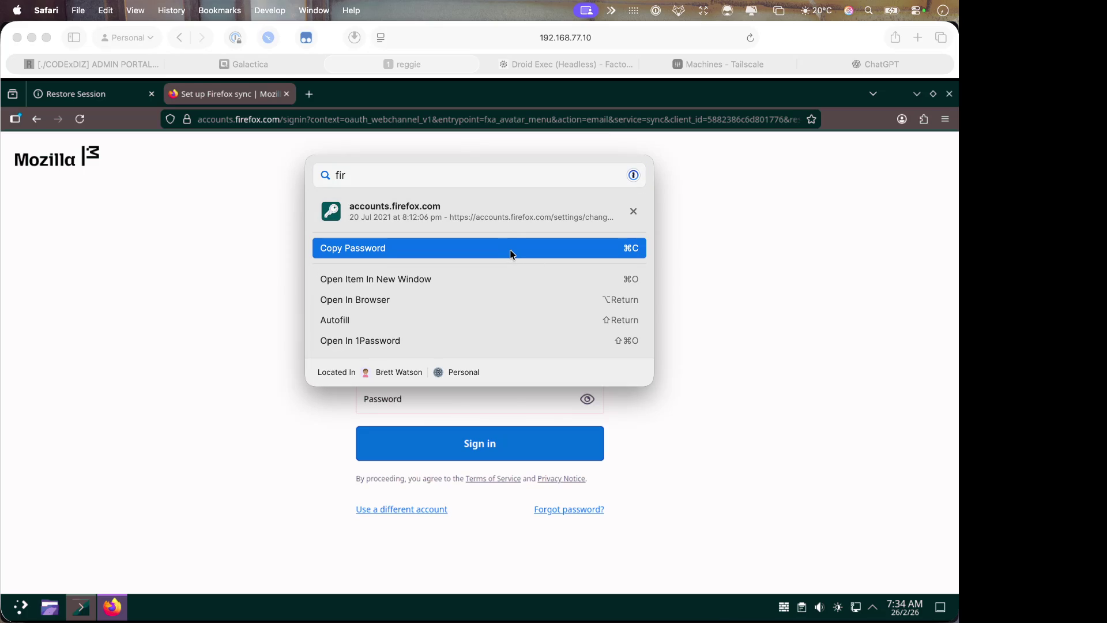
{"action": "left_click", "coordinate": [508, 273]}
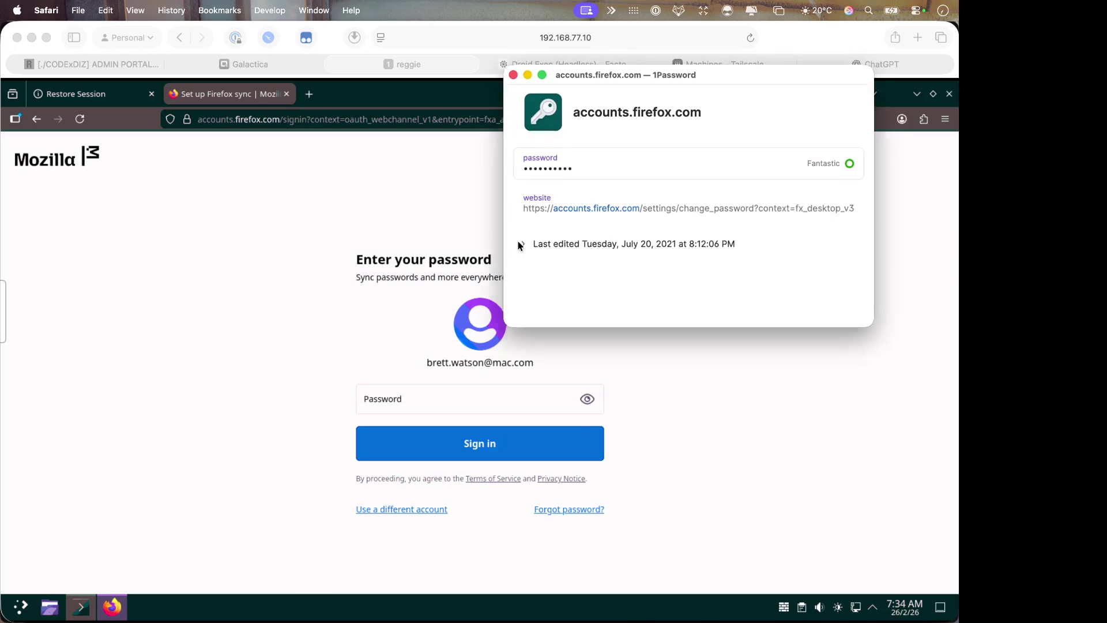
{"action": "left_click", "coordinate": [848, 162]}
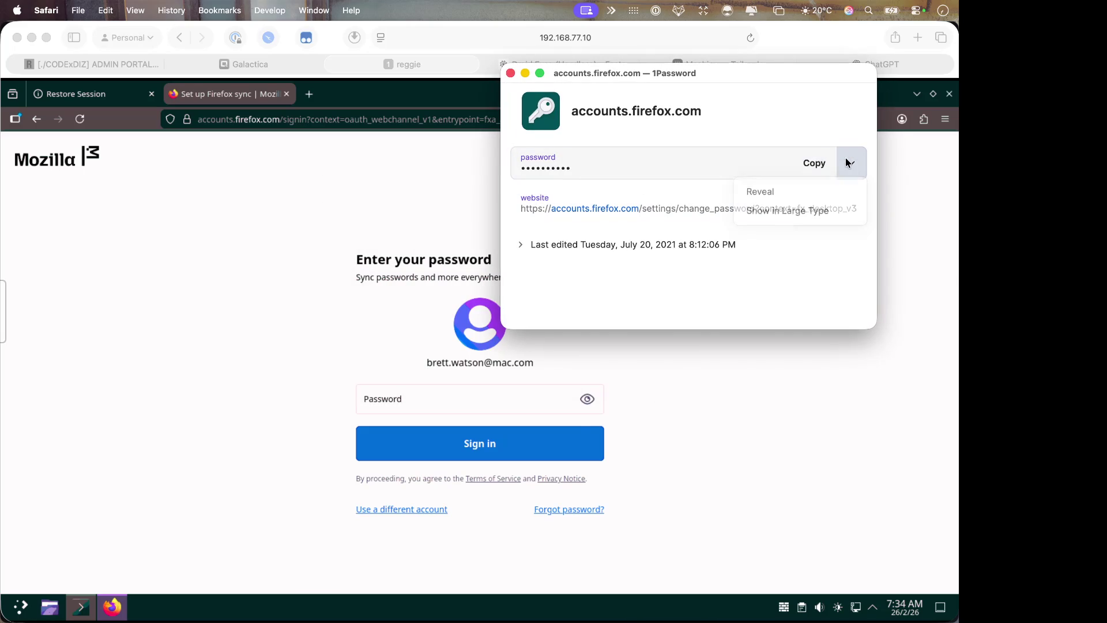
{"action": "left_click", "coordinate": [793, 184]}
{"action": "left_click", "coordinate": [814, 164]}
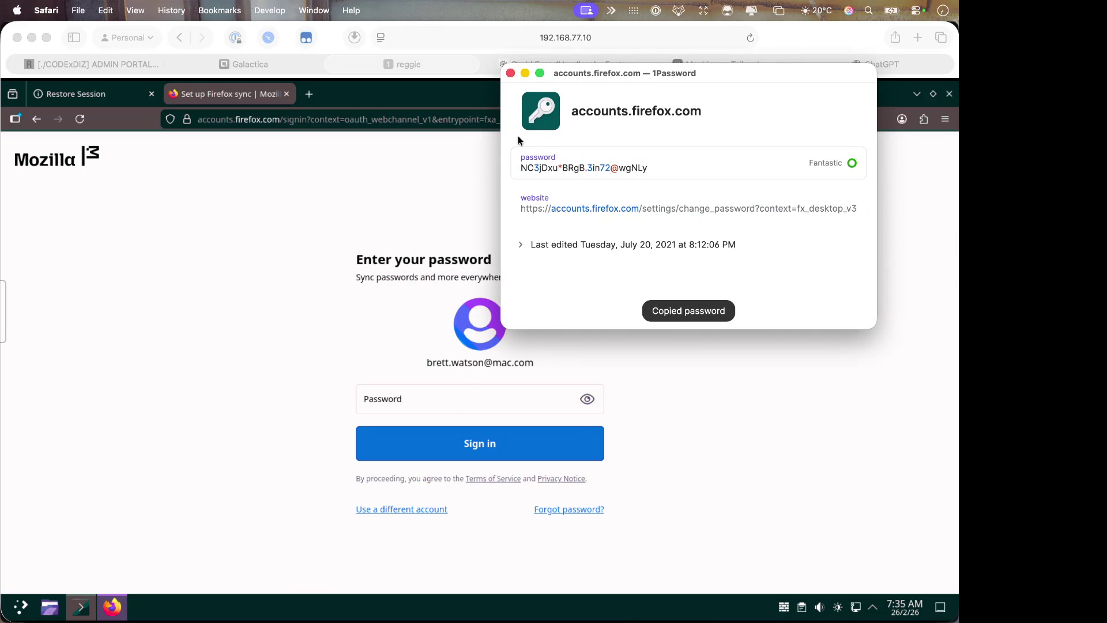
{"action": "left_click", "coordinate": [509, 74]}
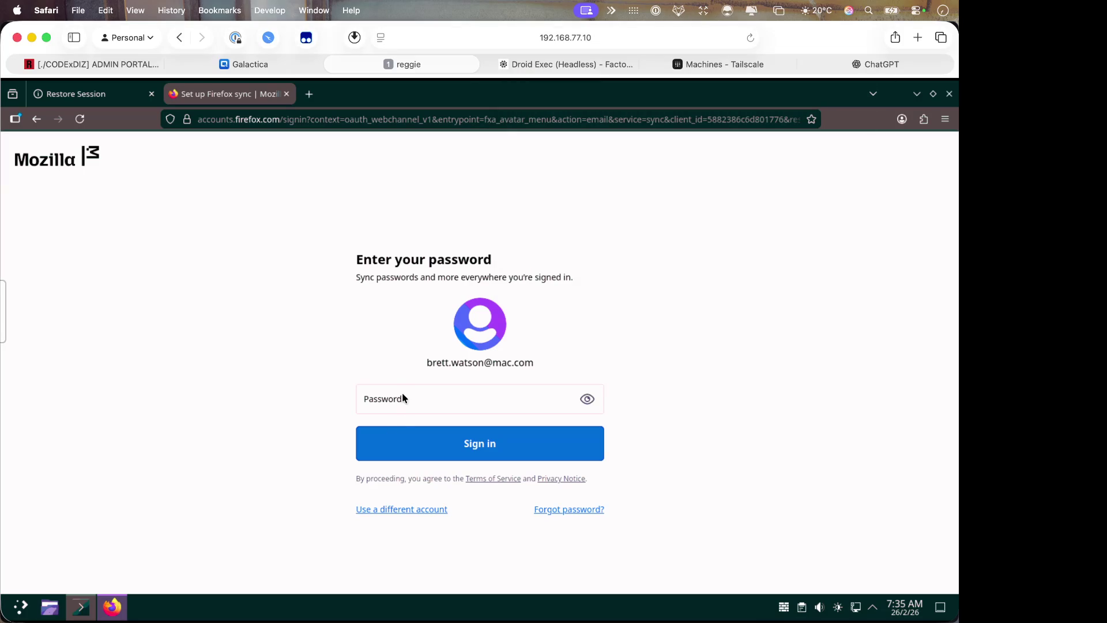
Paste the clipboard contents into the Firefox sign-in password field.
{"action": "left_click", "coordinate": [424, 401]}
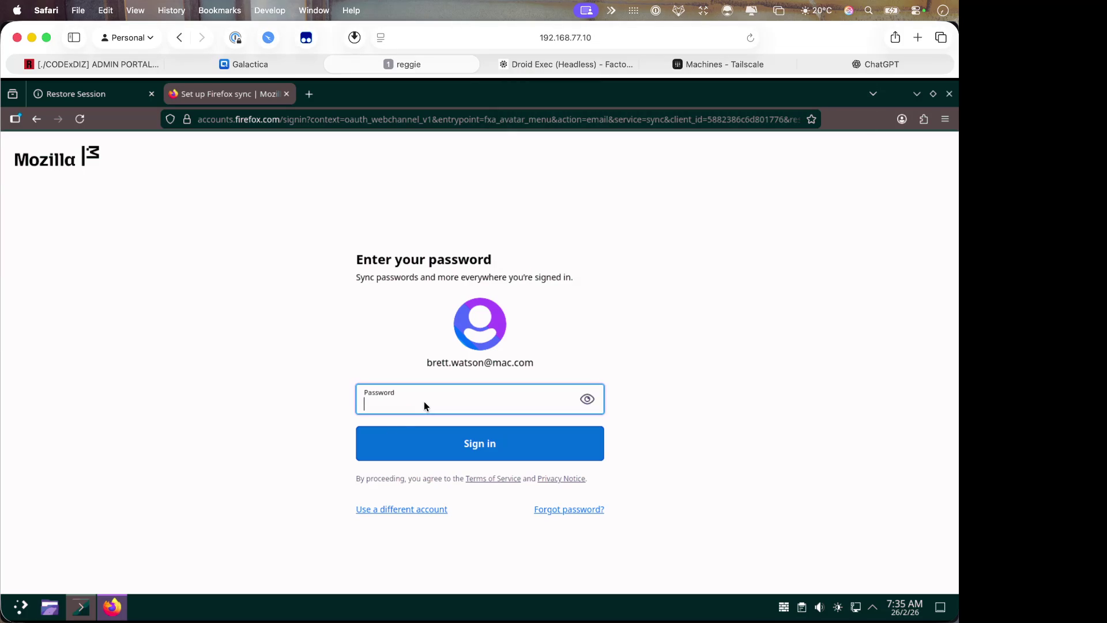
{"action": "key", "text": "alt+v"}
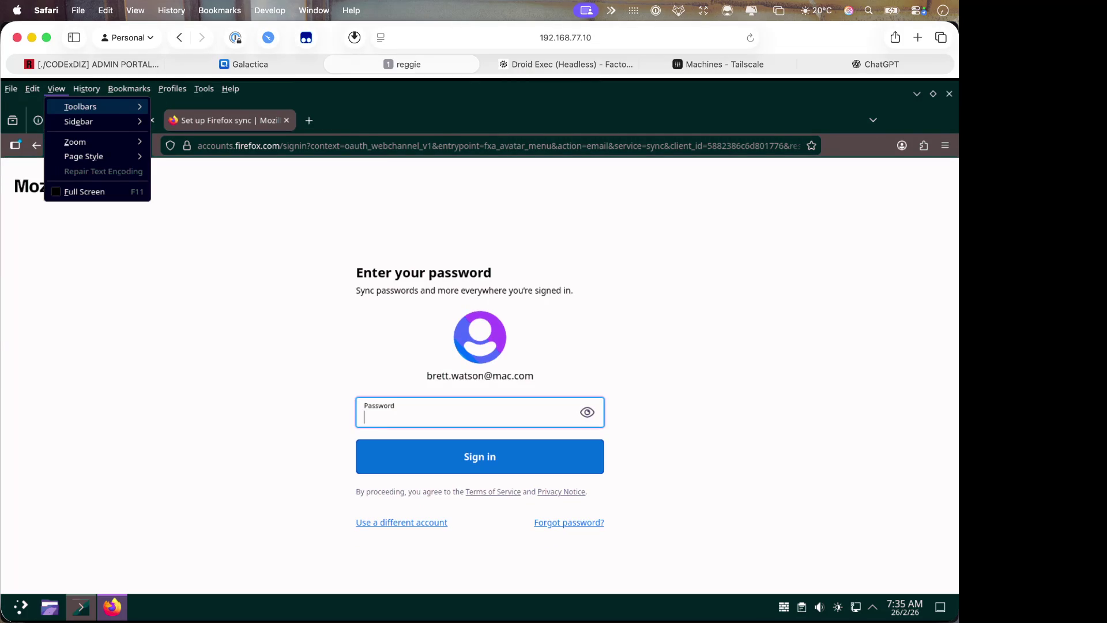
{"action": "key", "text": "Escape"}
{"action": "right_click", "coordinate": [375, 405]}
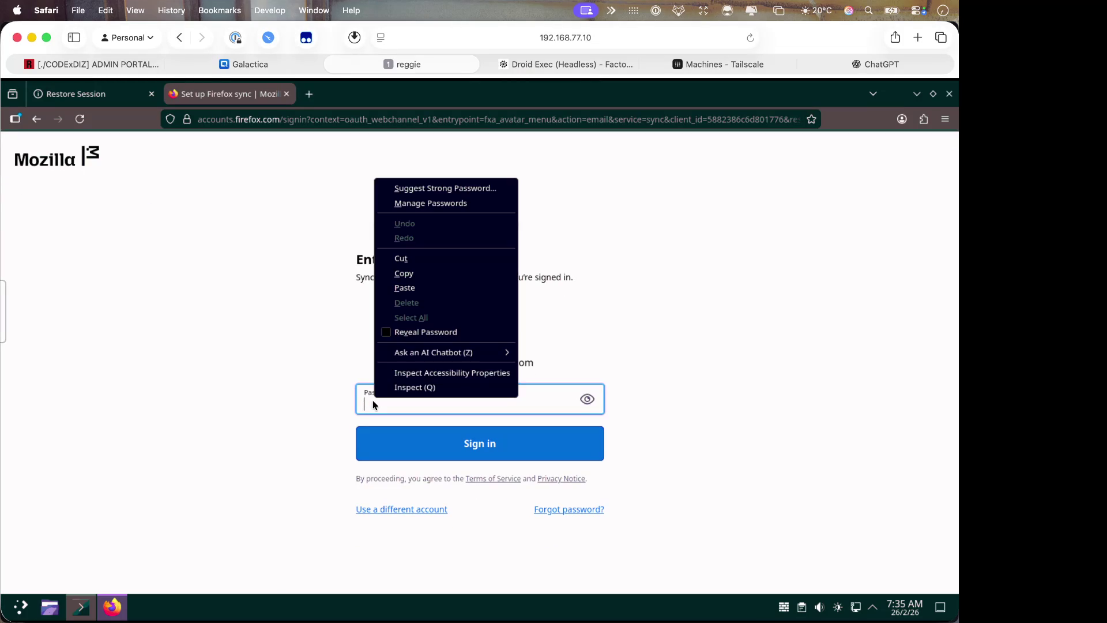
{"action": "left_click", "coordinate": [408, 287]}
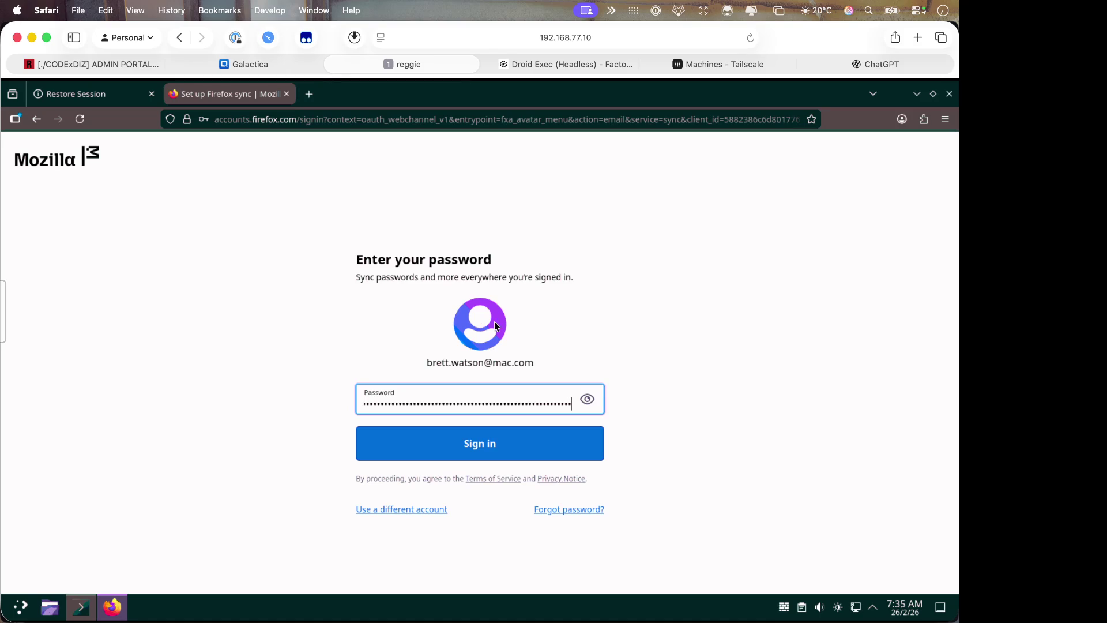
Reveal the pasted text, a wrong storage mount path, and clear the password field.
{"action": "left_click", "coordinate": [588, 400]}
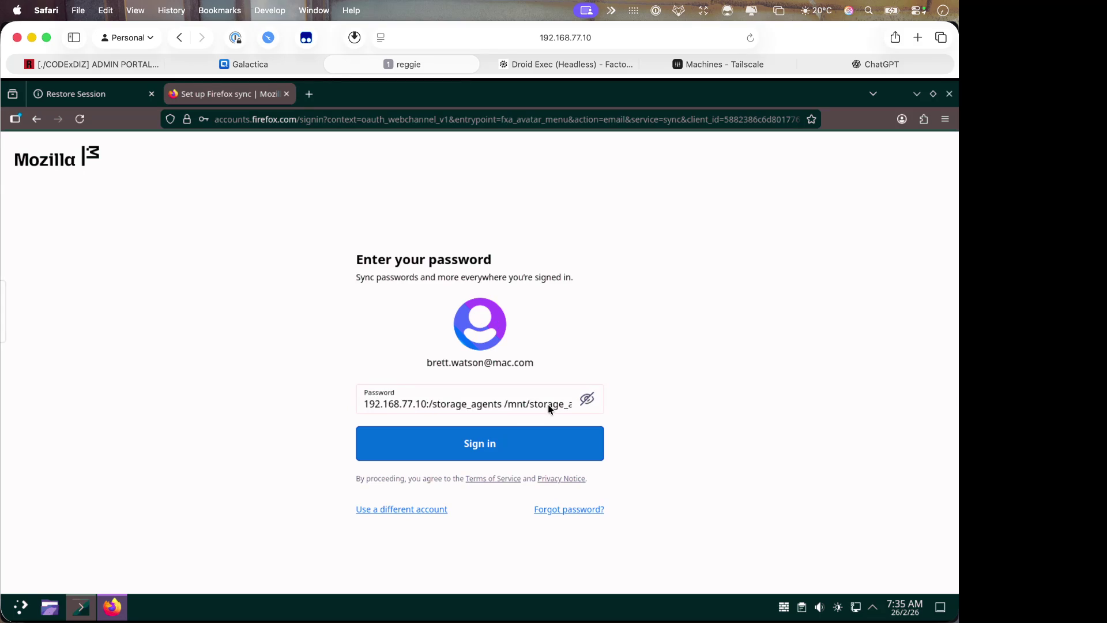
{"action": "triple_click", "coordinate": [522, 404]}
{"action": "key", "text": "BackSpace"}
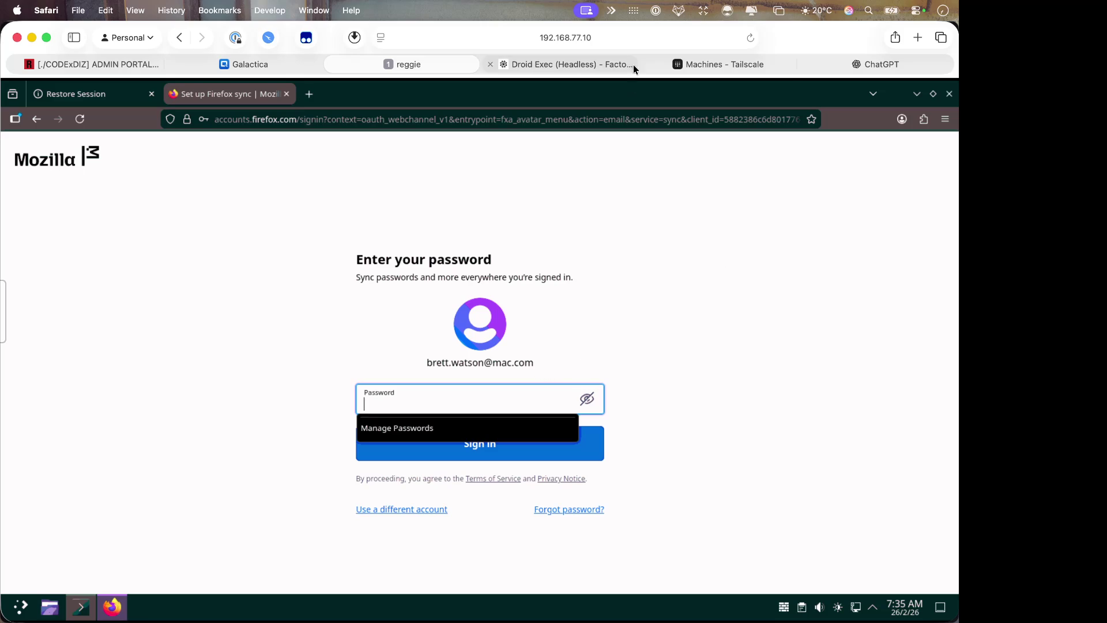
{"action": "left_click", "coordinate": [656, 10]}
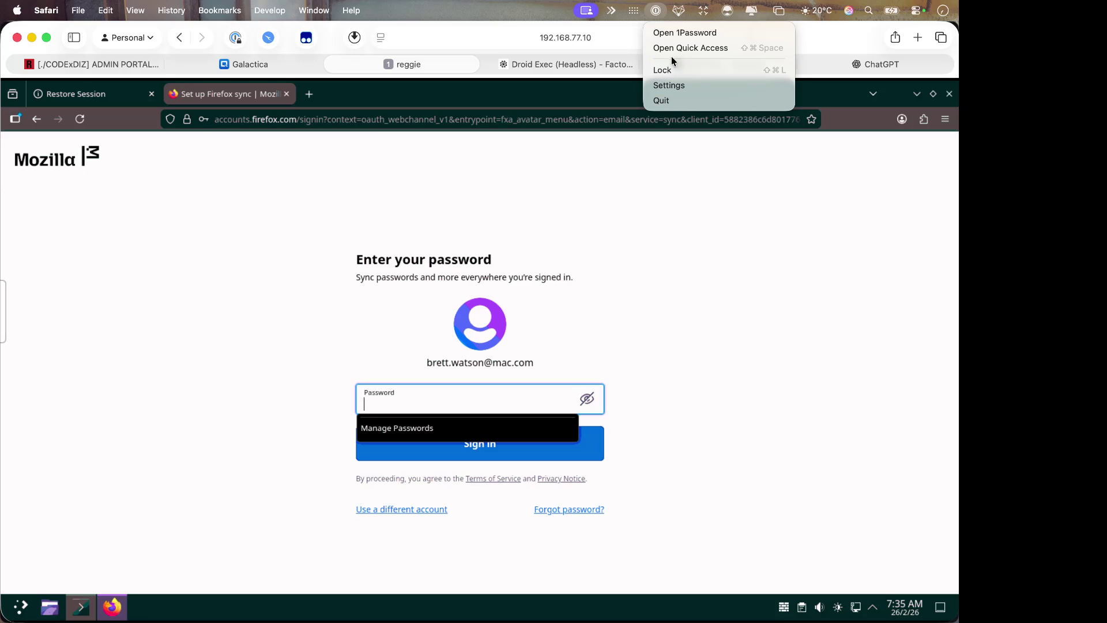
Reopen the accounts.firefox.com login from Quick Access with 'fire', reveal its password, and move the window aside.
{"action": "left_click", "coordinate": [670, 53]}
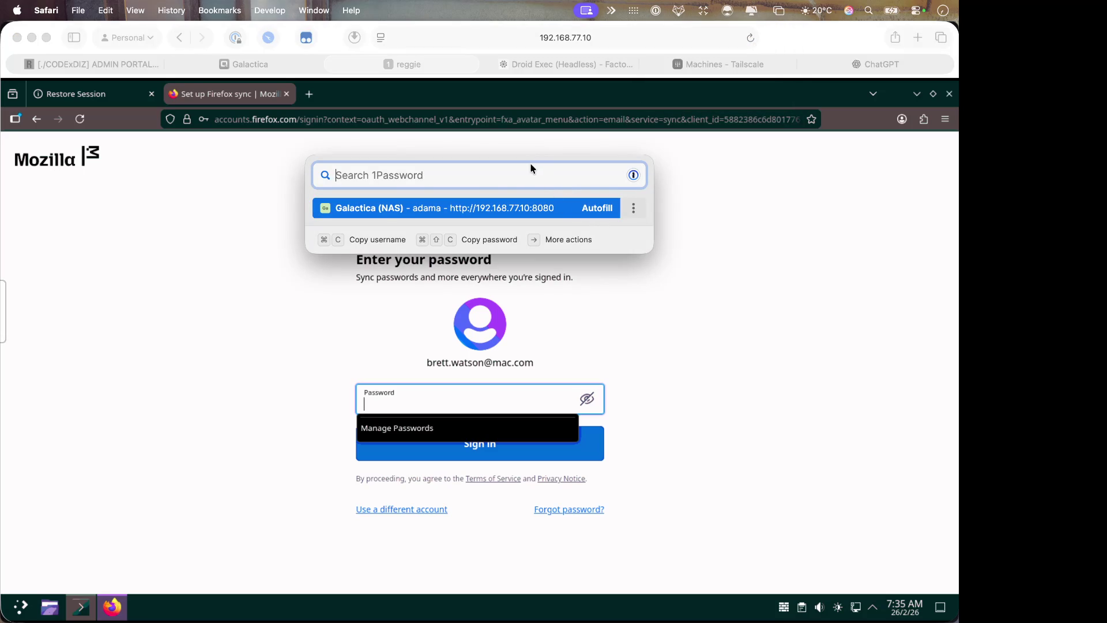
{"action": "type", "text": "fire"}
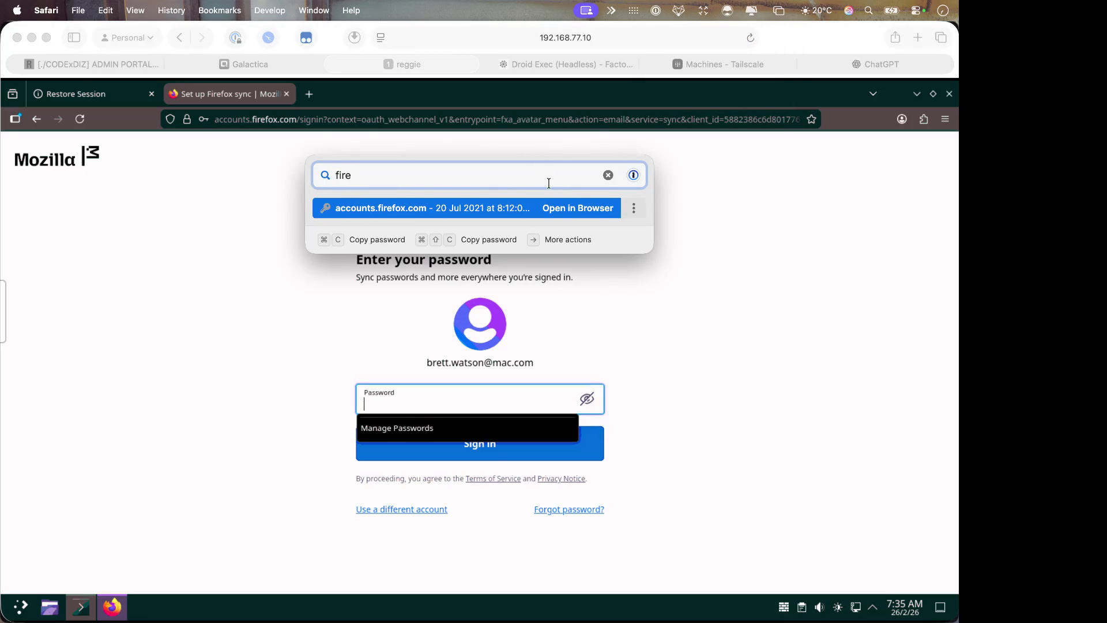
{"action": "left_click", "coordinate": [634, 208]}
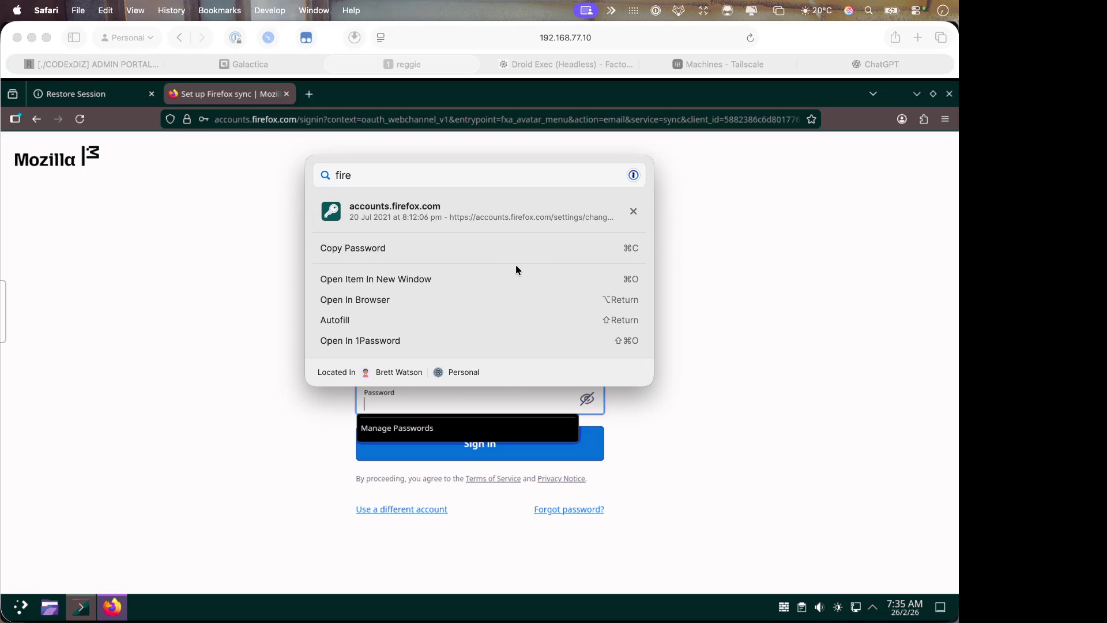
{"action": "left_click", "coordinate": [487, 279]}
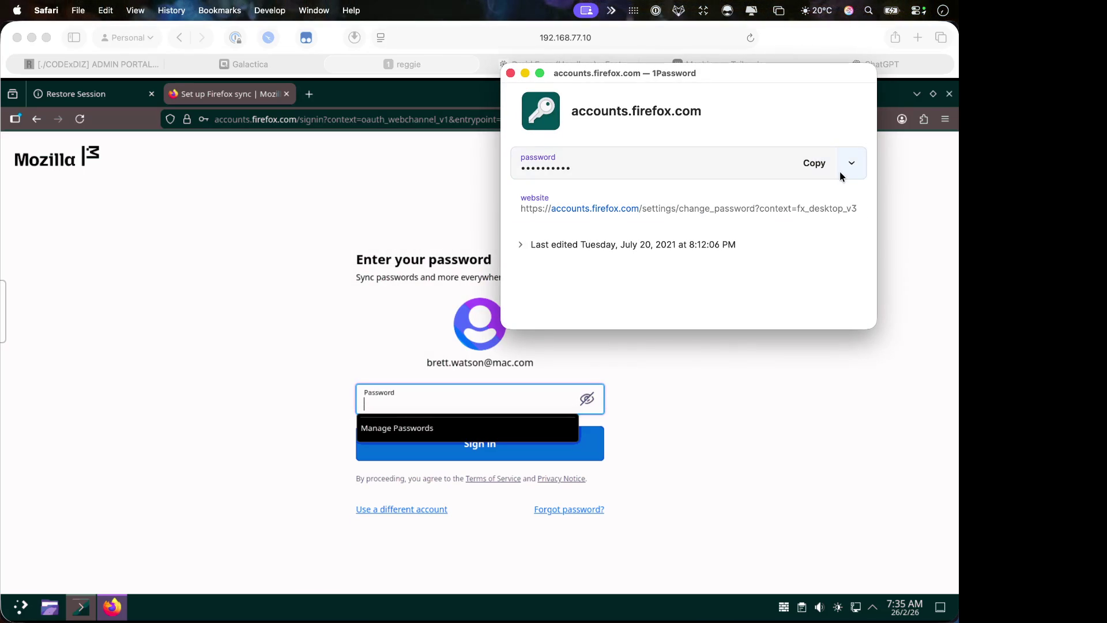
{"action": "left_click", "coordinate": [846, 173]}
{"action": "left_click", "coordinate": [768, 191]}
{"action": "left_click_drag", "start_coordinate": [711, 80], "coordinate": [751, 62]}
{"action": "left_click", "coordinate": [436, 407]}
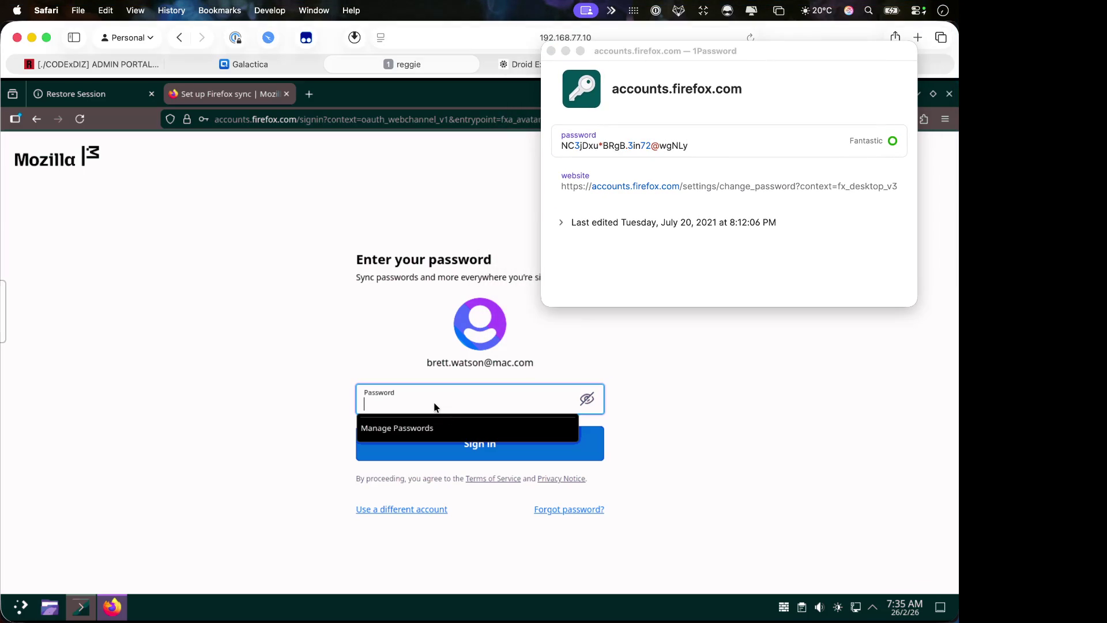
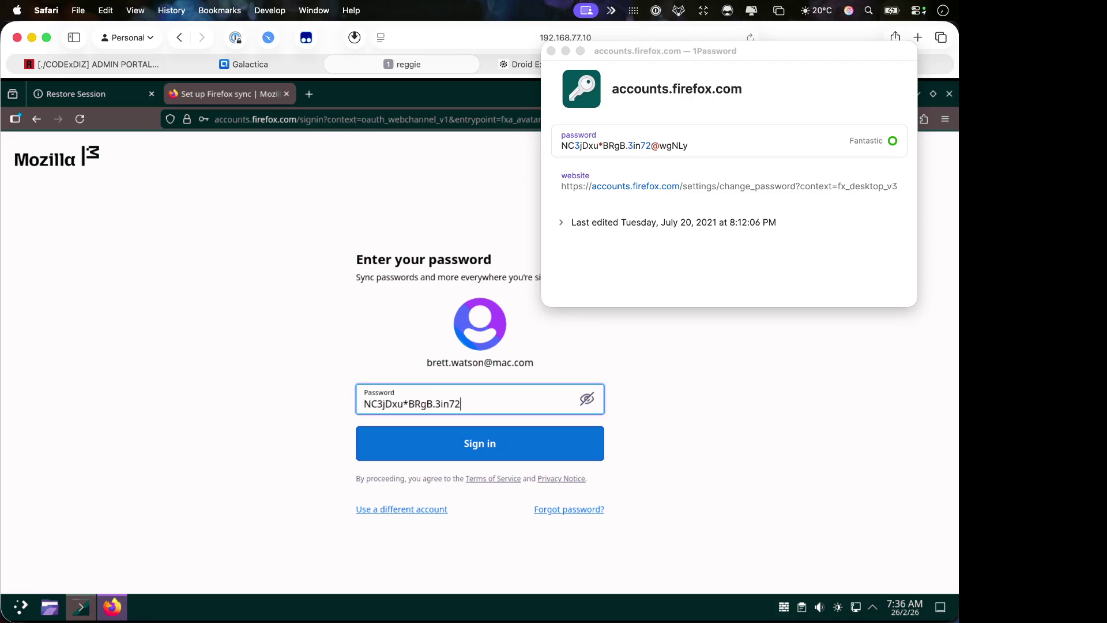
Type the account password shown in 1Password by hand and sign in to Firefox.
{"action": "left_click", "coordinate": [493, 439]}
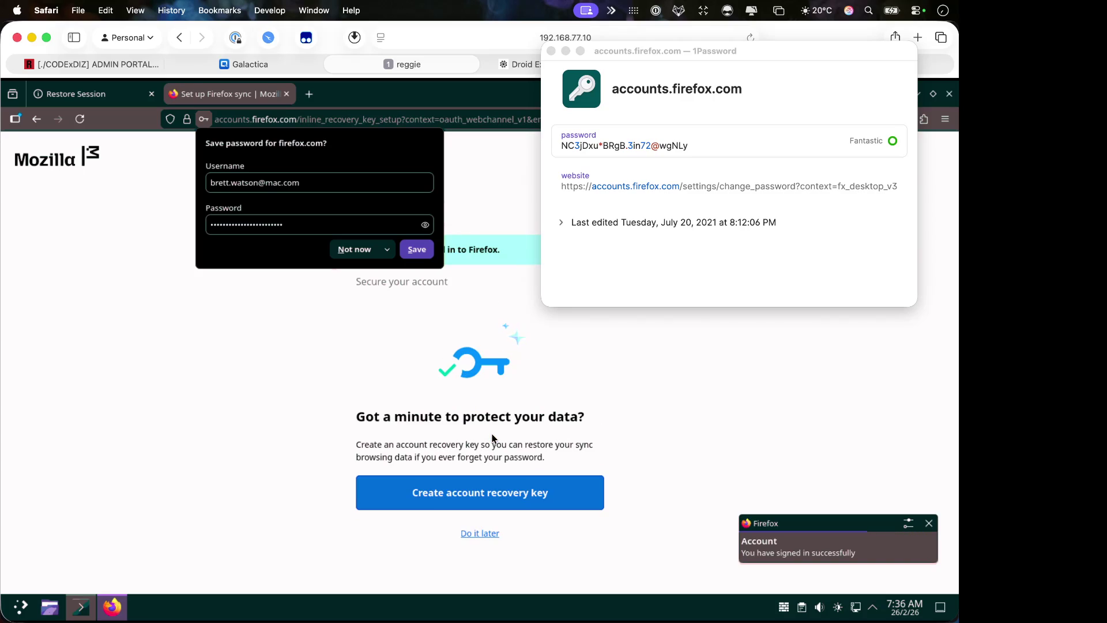
Save the sync login in Firefox, postpone the recovery key, and nudge the 1Password window aside.
{"action": "left_click", "coordinate": [416, 249]}
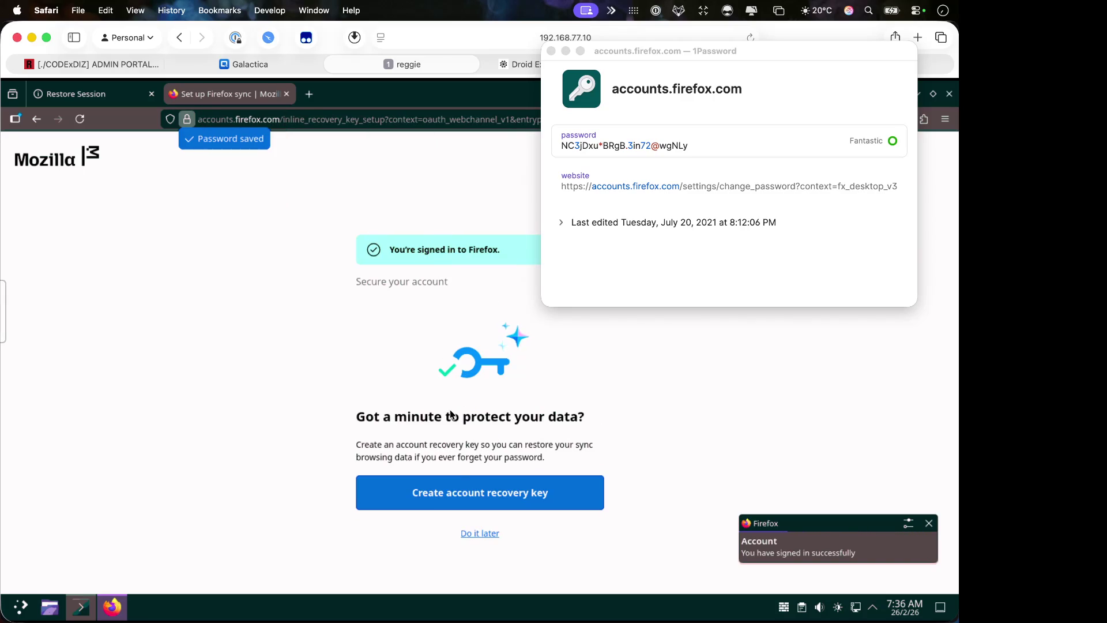
{"action": "left_click", "coordinate": [483, 533]}
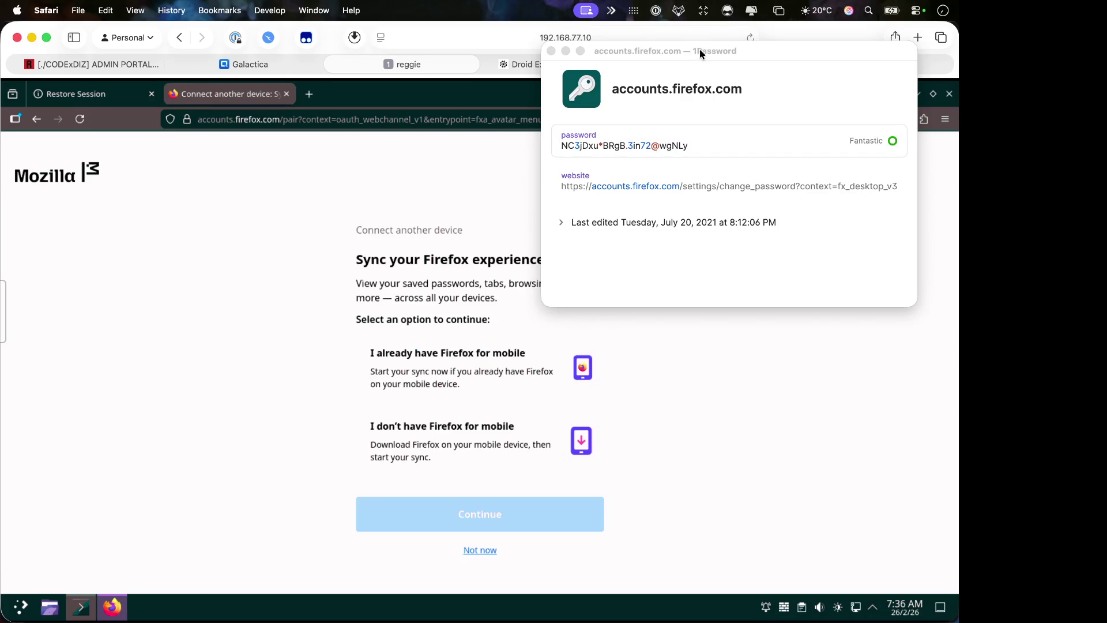
{"action": "left_click_drag", "start_coordinate": [750, 47], "coordinate": [776, 40]}
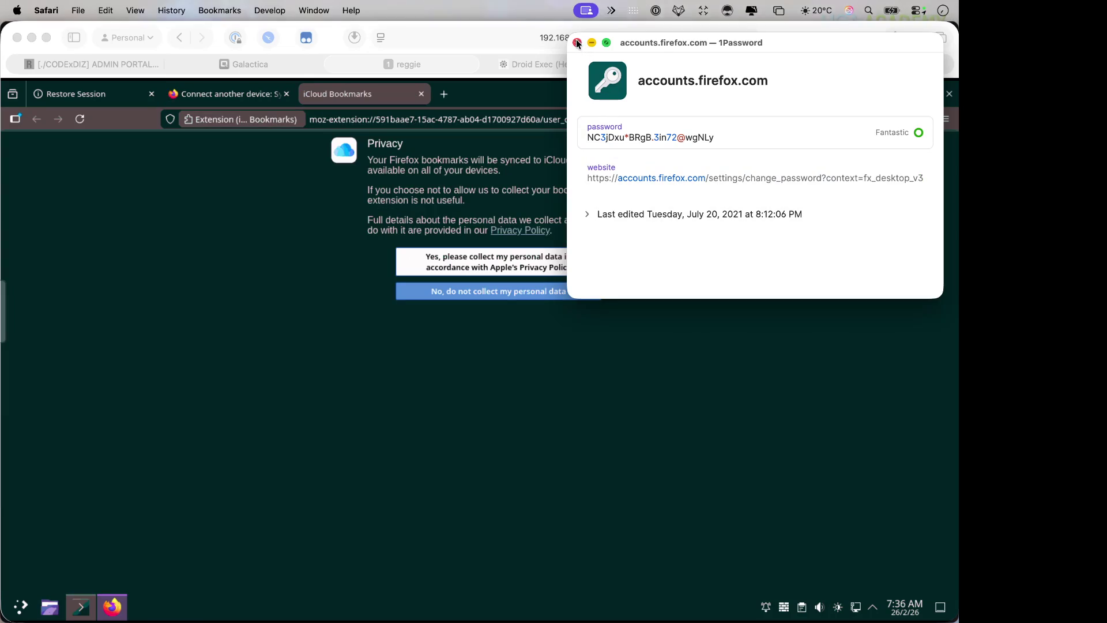
Close the 1Password item window, decline iCloud Bookmarks data collection, and leave iCloud Bookmarks unpinned.
{"action": "left_click", "coordinate": [578, 43]}
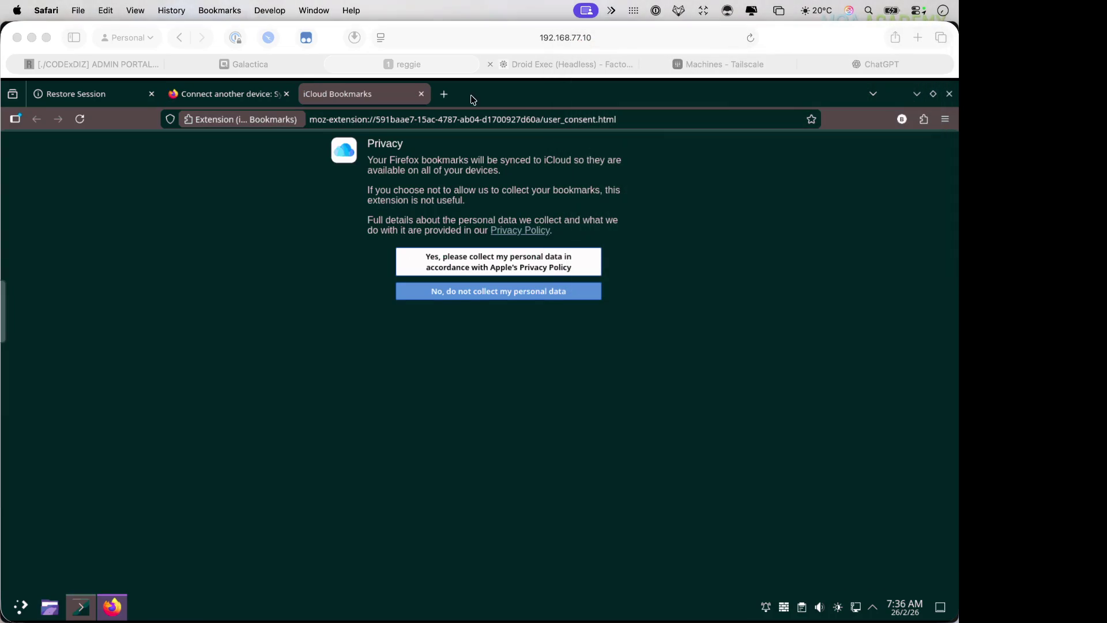
{"action": "left_click", "coordinate": [588, 291]}
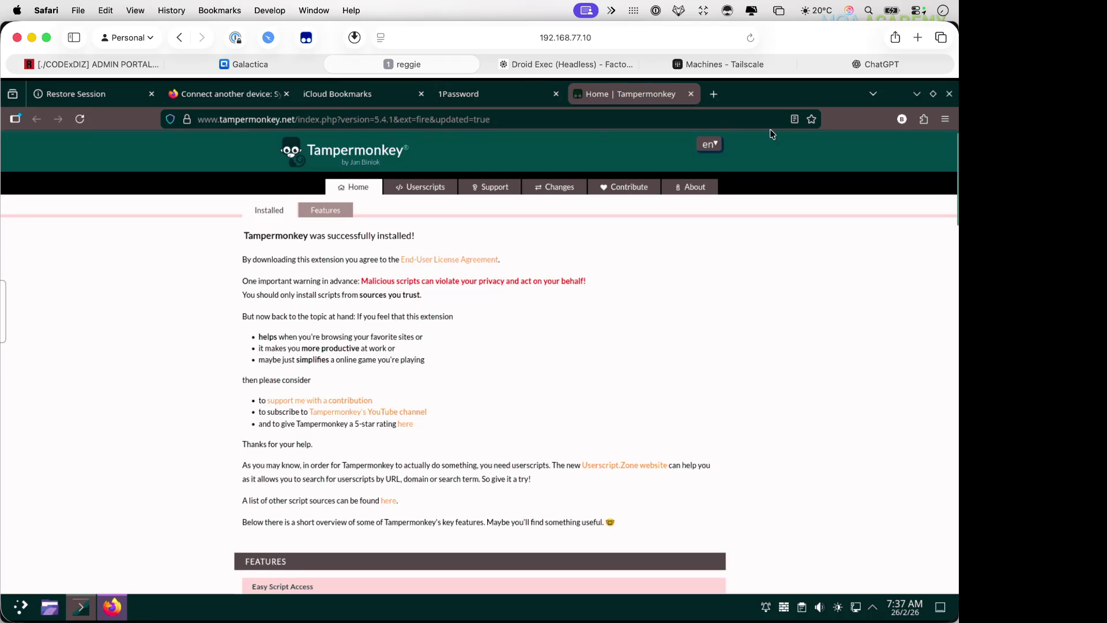
{"action": "left_click", "coordinate": [924, 119]}
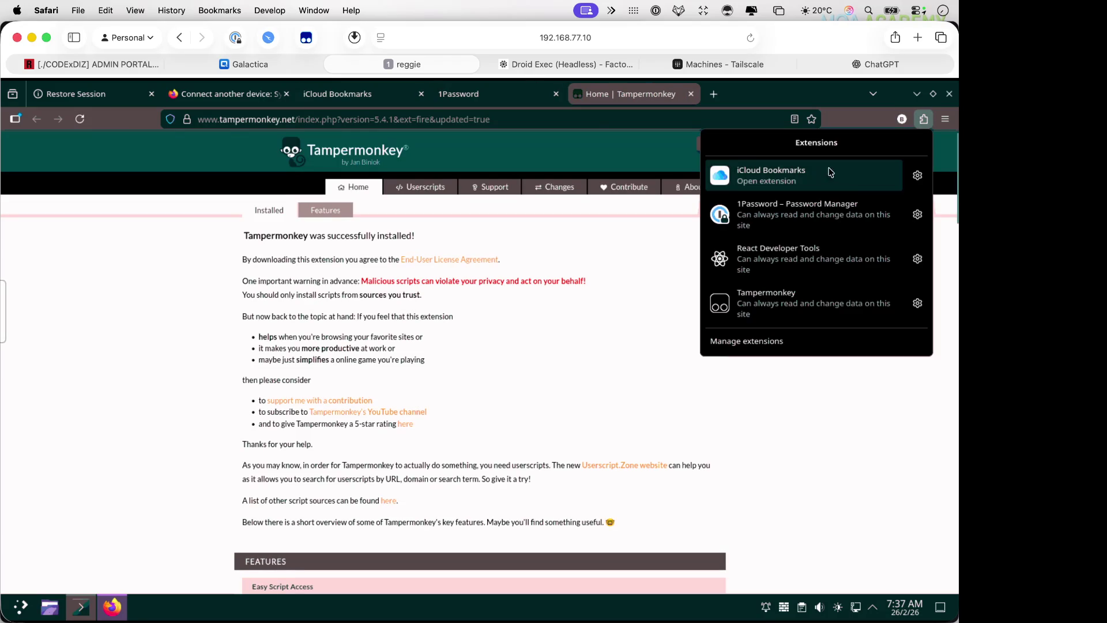
{"action": "right_click", "coordinate": [863, 175]}
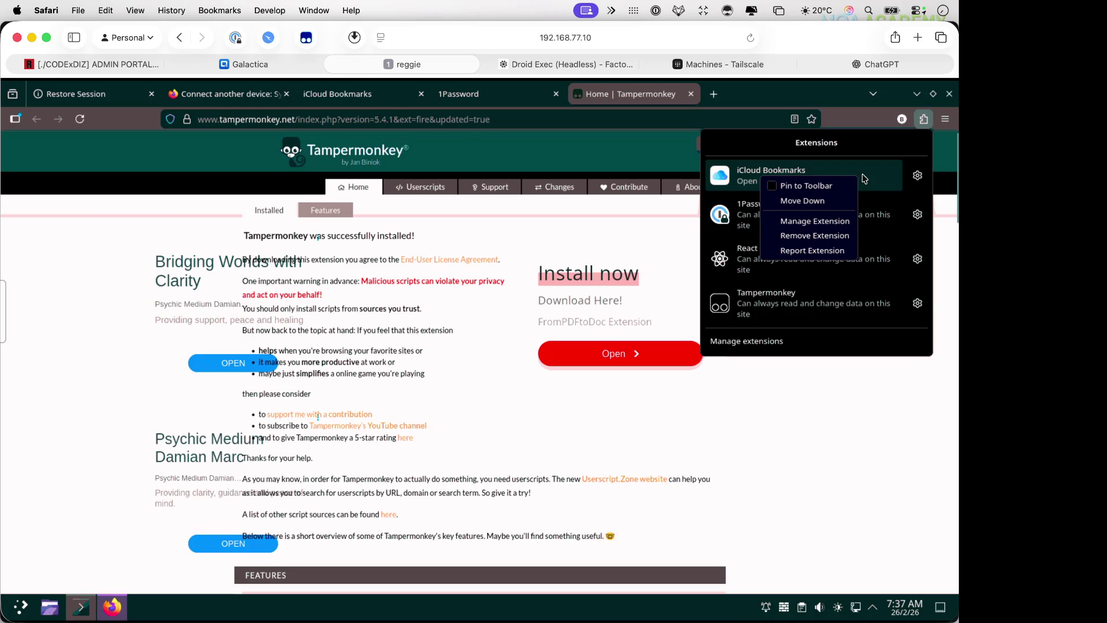
{"action": "left_click", "coordinate": [822, 186]}
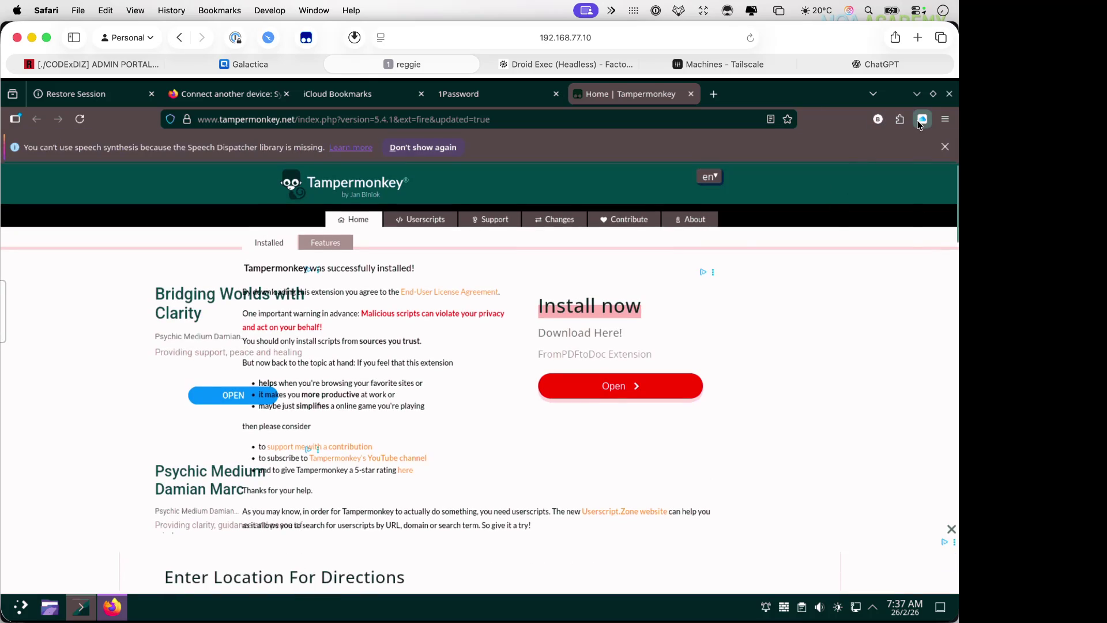
{"action": "right_click", "coordinate": [920, 125]}
{"action": "left_click", "coordinate": [866, 186]}
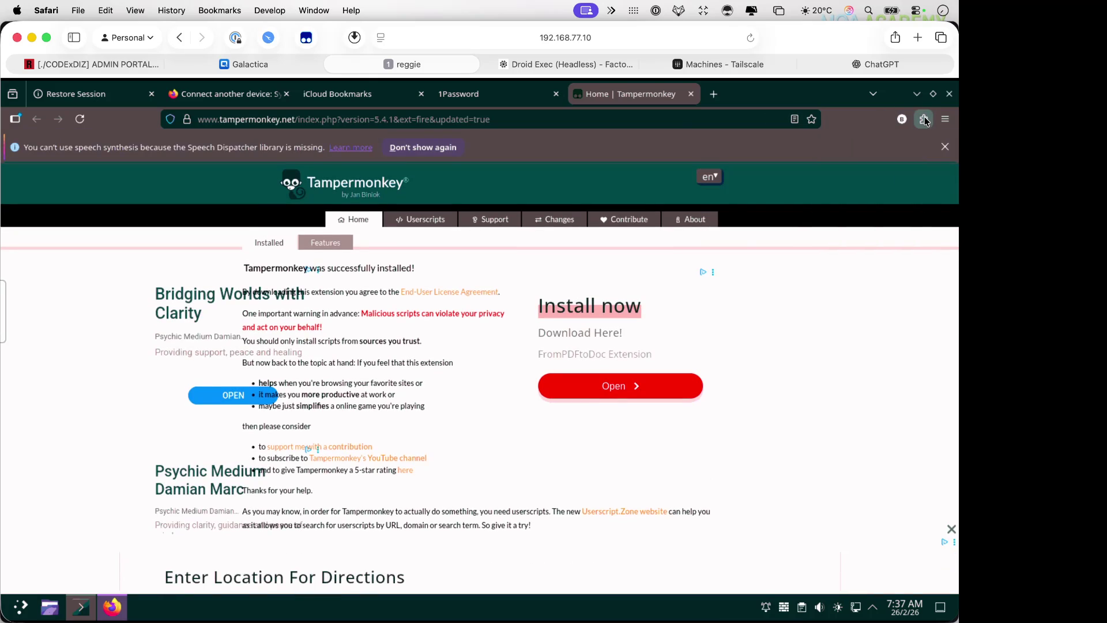
Pin 1Password to the toolbar and switch to its welcome tab.
{"action": "left_click", "coordinate": [926, 122]}
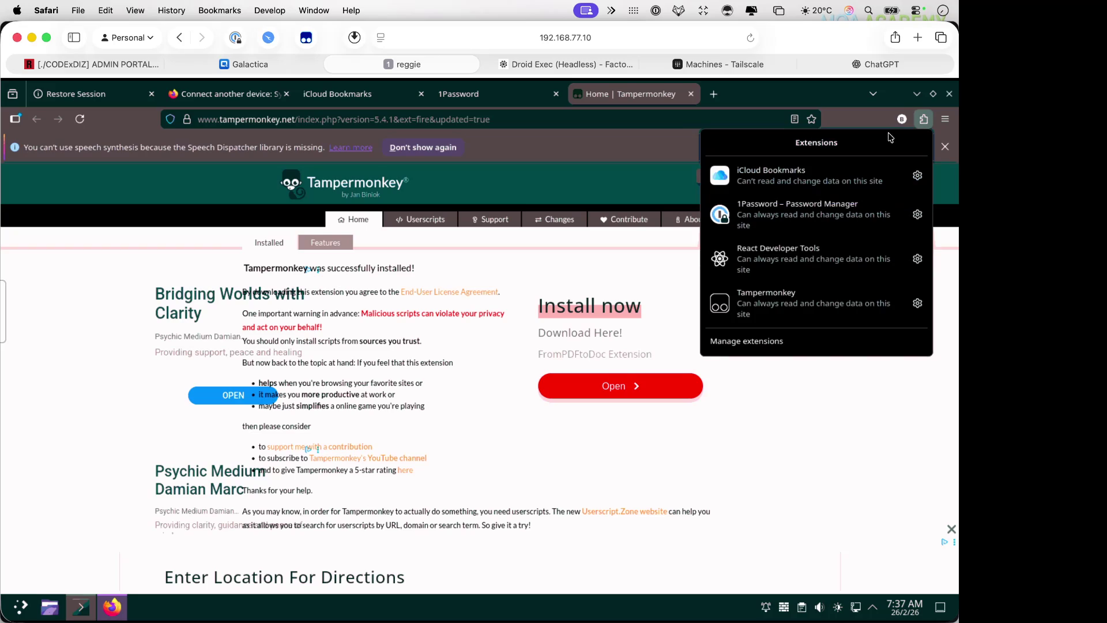
{"action": "right_click", "coordinate": [842, 219]}
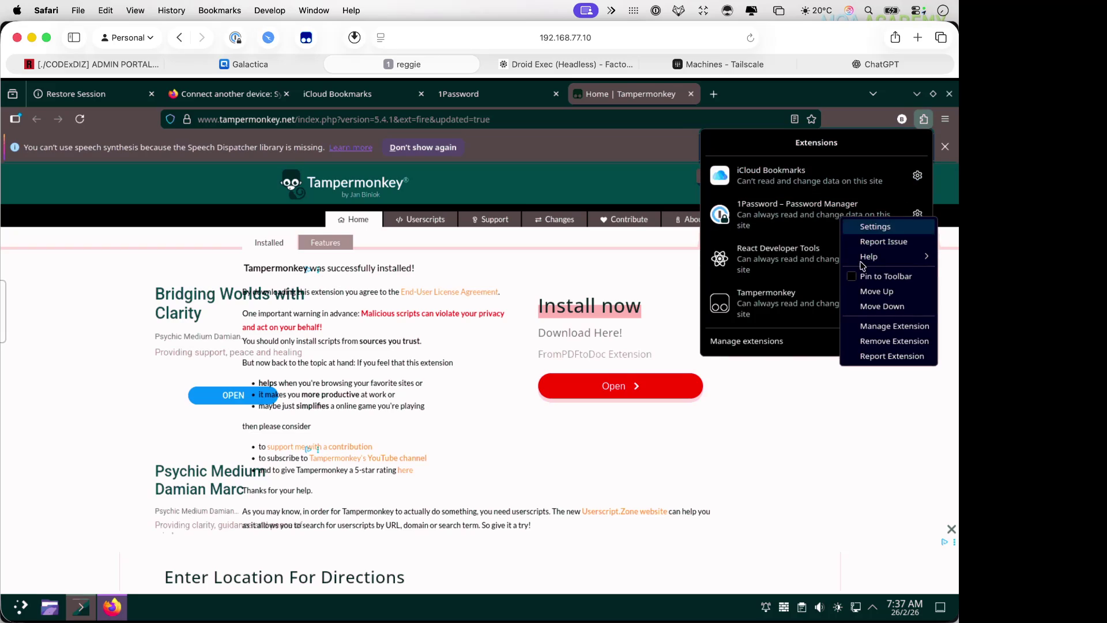
{"action": "left_click", "coordinate": [853, 282]}
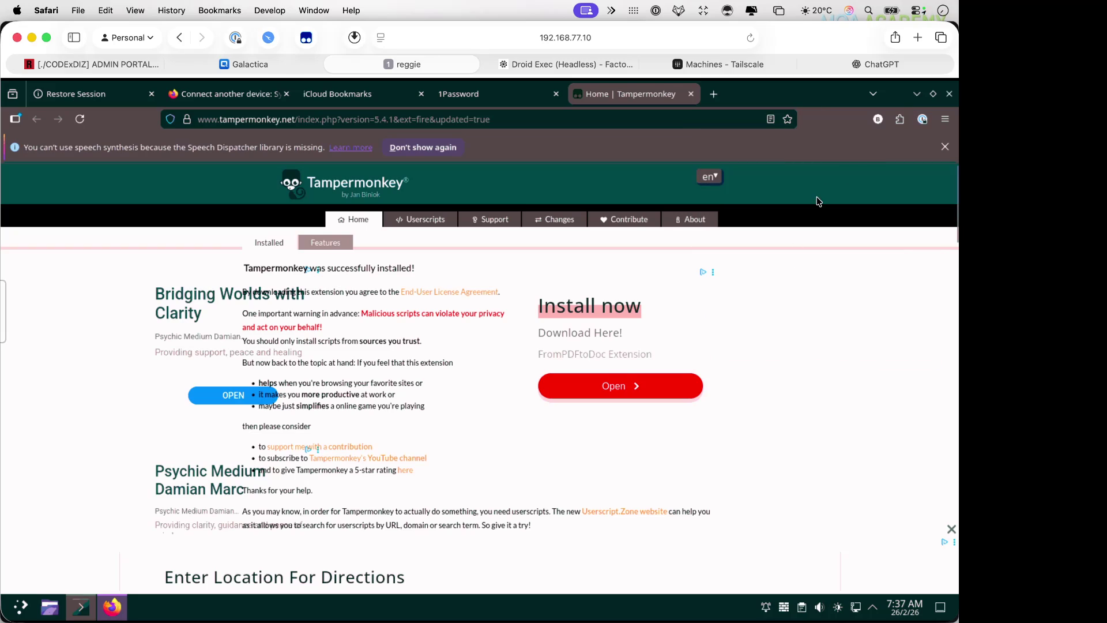
{"action": "left_click", "coordinate": [923, 119]}
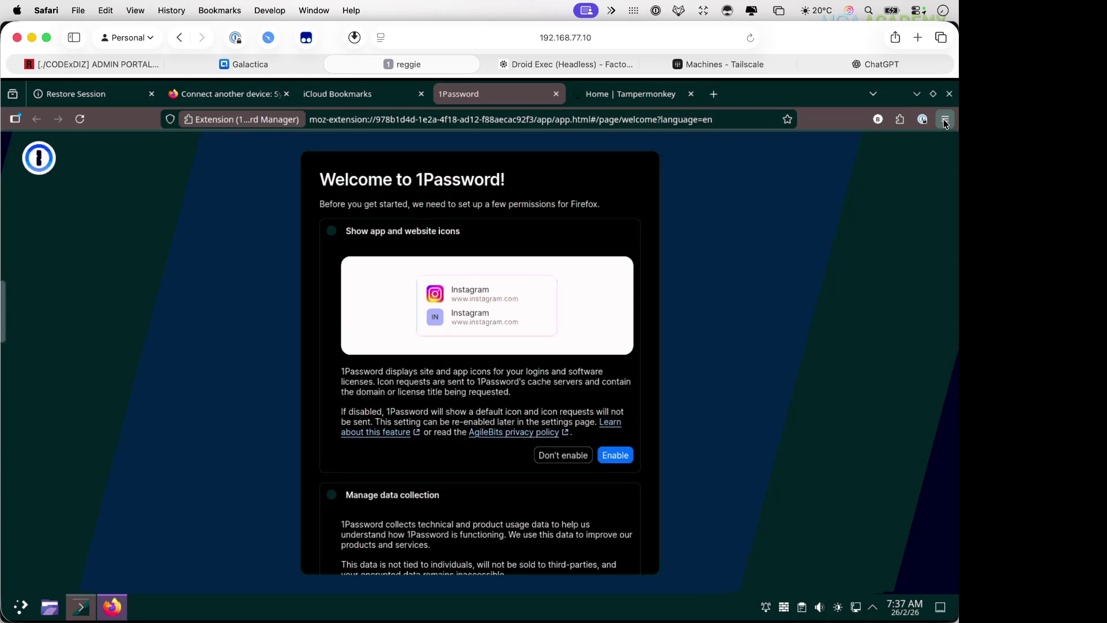
{"action": "left_click", "coordinate": [945, 119]}
Pin the Tampermonkey extension to the Firefox toolbar.
{"action": "left_click", "coordinate": [946, 119]}
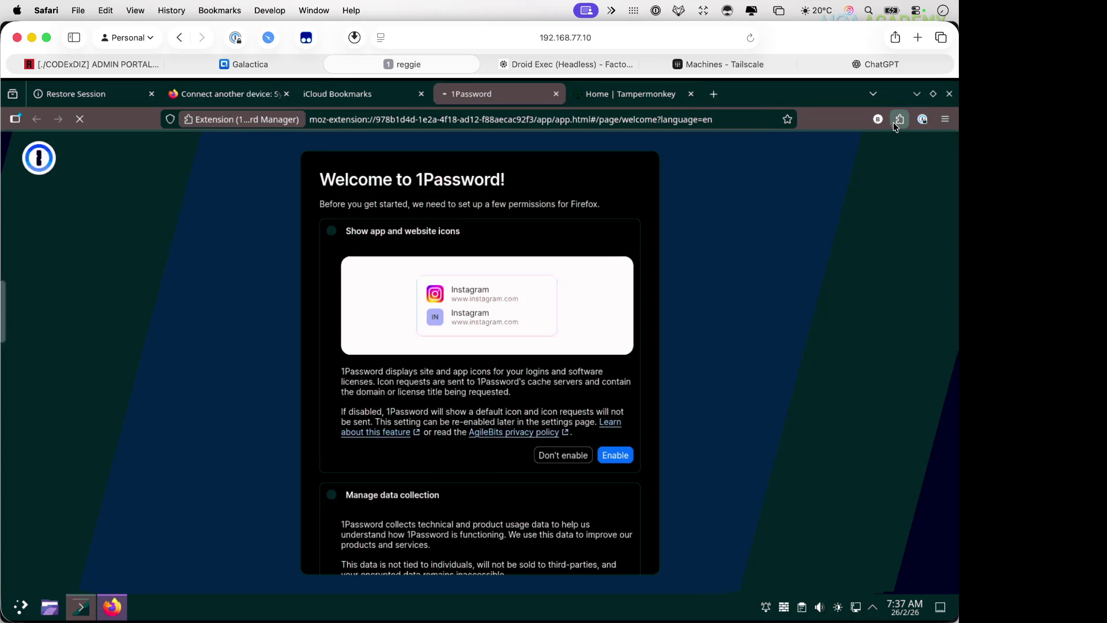
{"action": "left_click", "coordinate": [898, 121]}
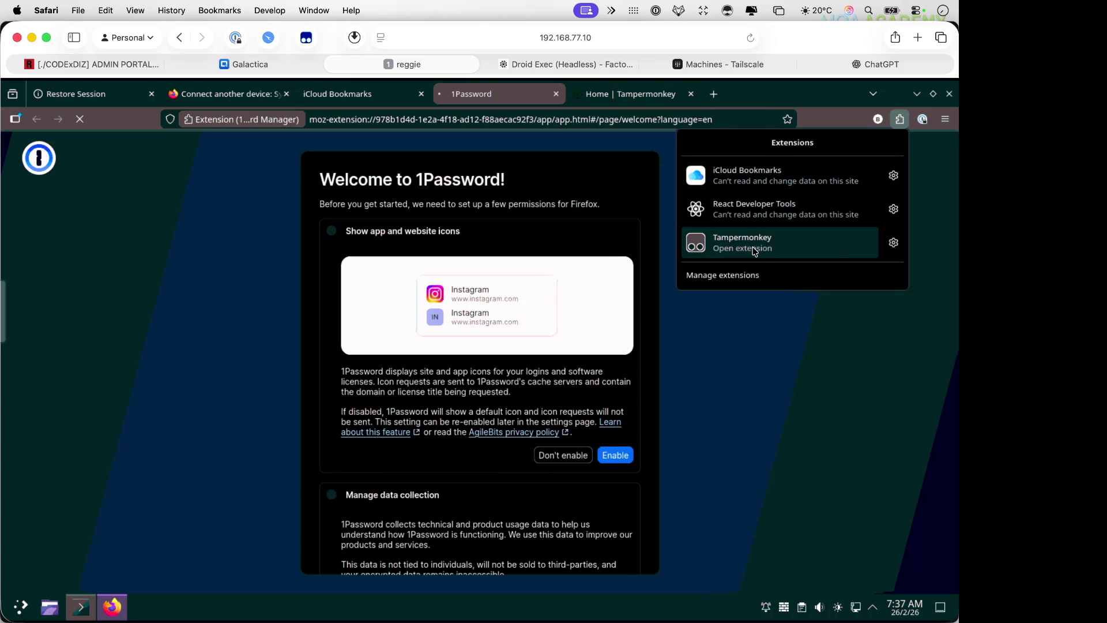
{"action": "right_click", "coordinate": [755, 252]}
{"action": "left_click", "coordinate": [769, 263]}
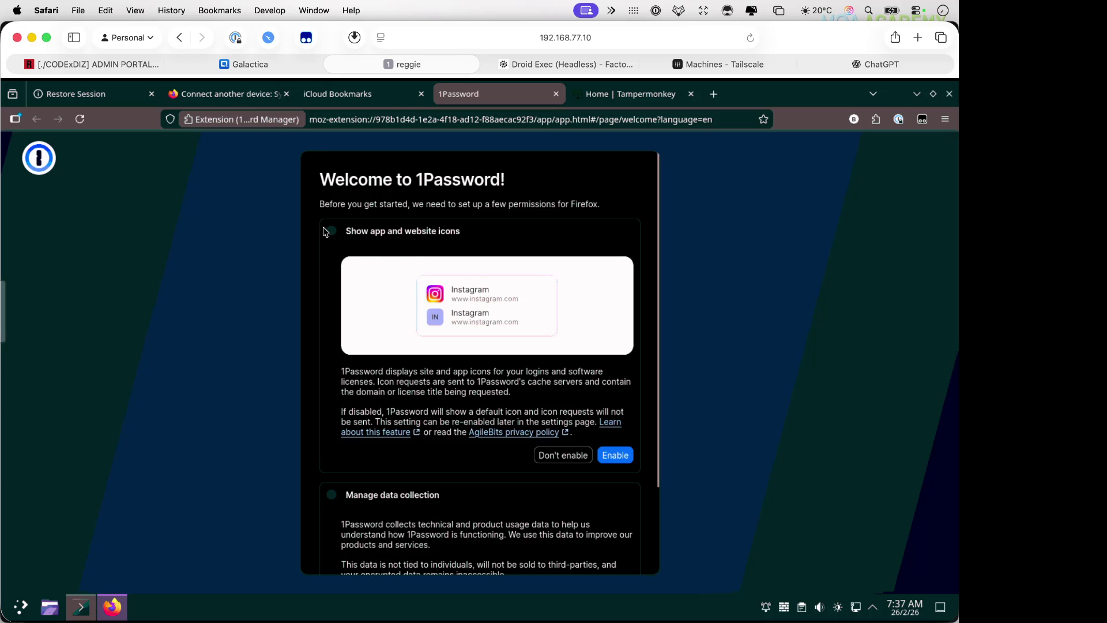
Enable 1Password app and website icons, decline usage data collection, and start account sign-in.
{"action": "left_click", "coordinate": [615, 455]}
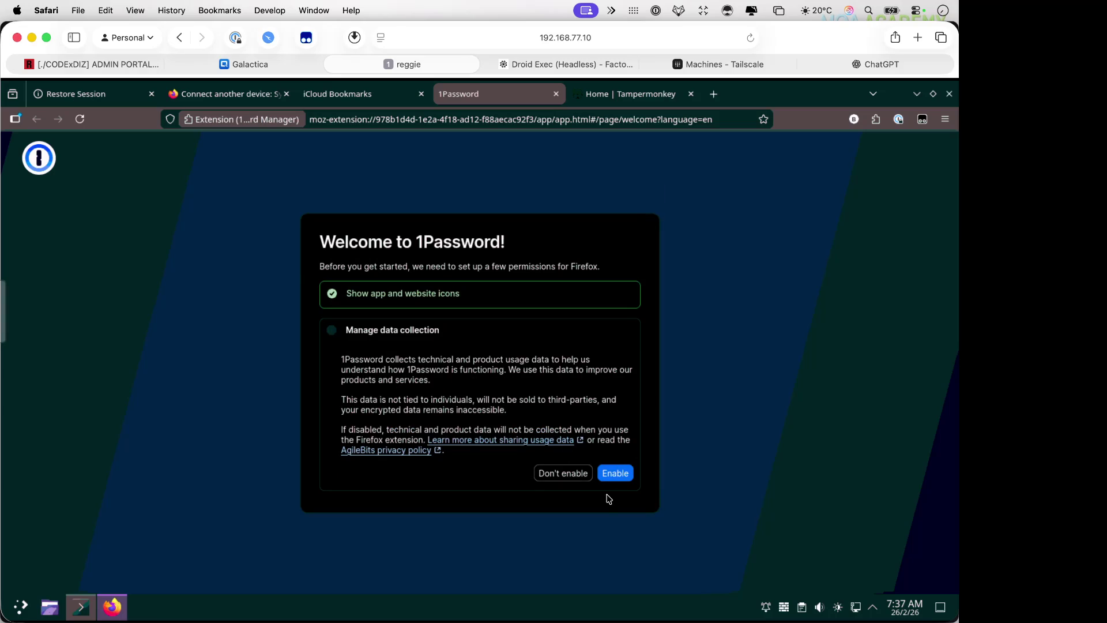
{"action": "left_click", "coordinate": [613, 470]}
{"action": "left_click", "coordinate": [579, 479]}
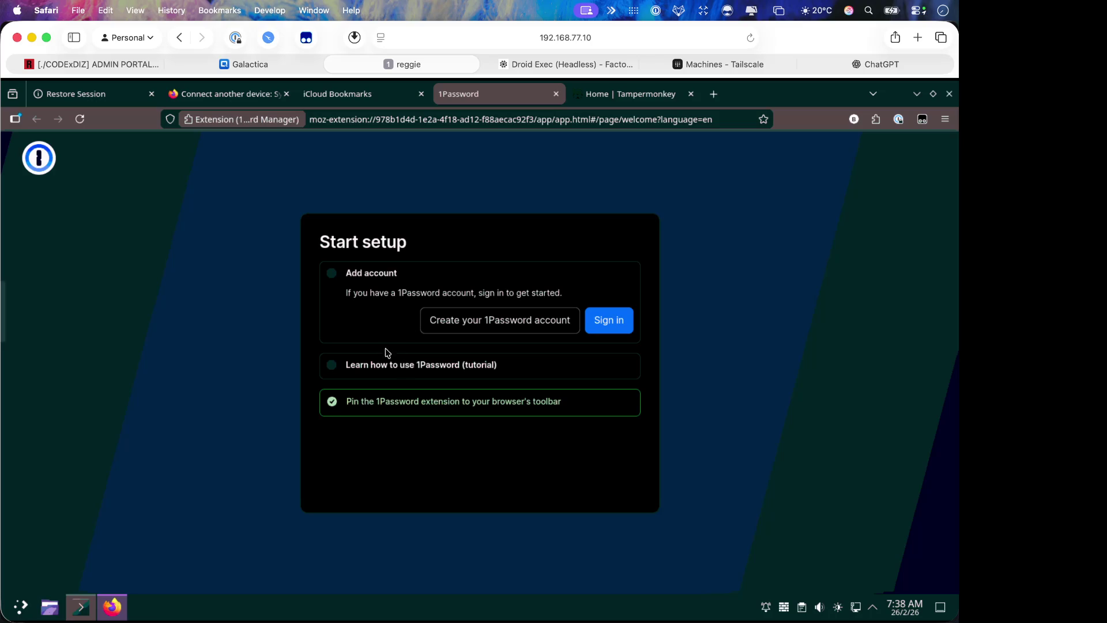
{"action": "left_click", "coordinate": [609, 320]}
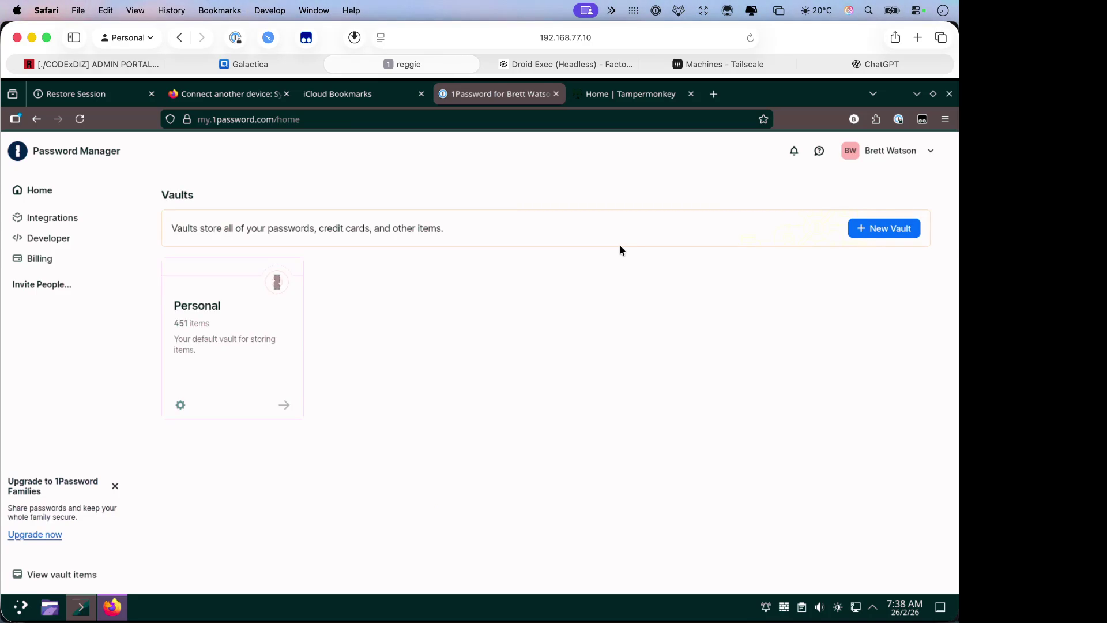
Skip the 1Password practice tutorial after the account is added.
{"action": "key", "text": "XF86MonBrightnessUp"}
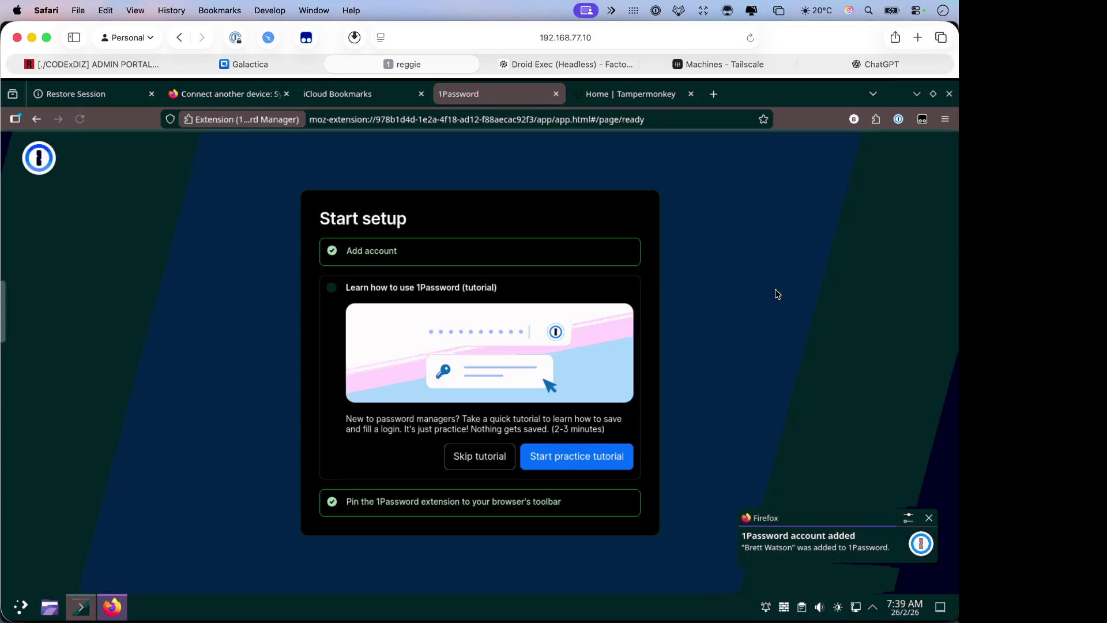
{"action": "left_click", "coordinate": [488, 456]}
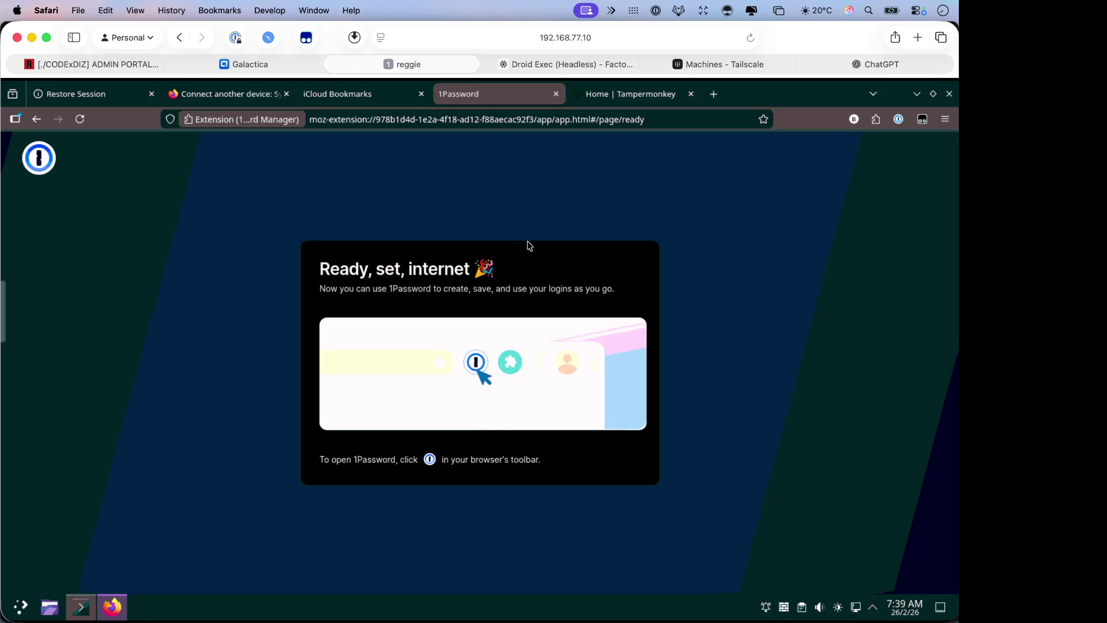
Allow Tampermonkey to run in private windows from its Add-ons Manager details page.
{"action": "right_click", "coordinate": [923, 122]}
{"action": "left_click", "coordinate": [890, 132]}
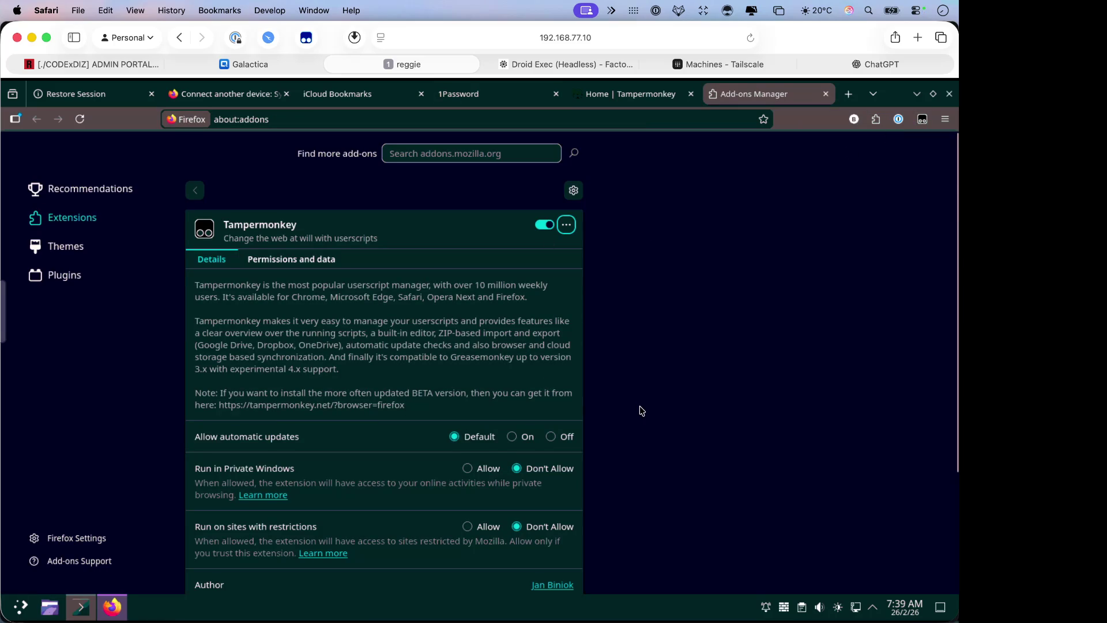
{"action": "scroll", "coordinate": [642, 411], "scroll_direction": "down", "scroll_amount": 5}
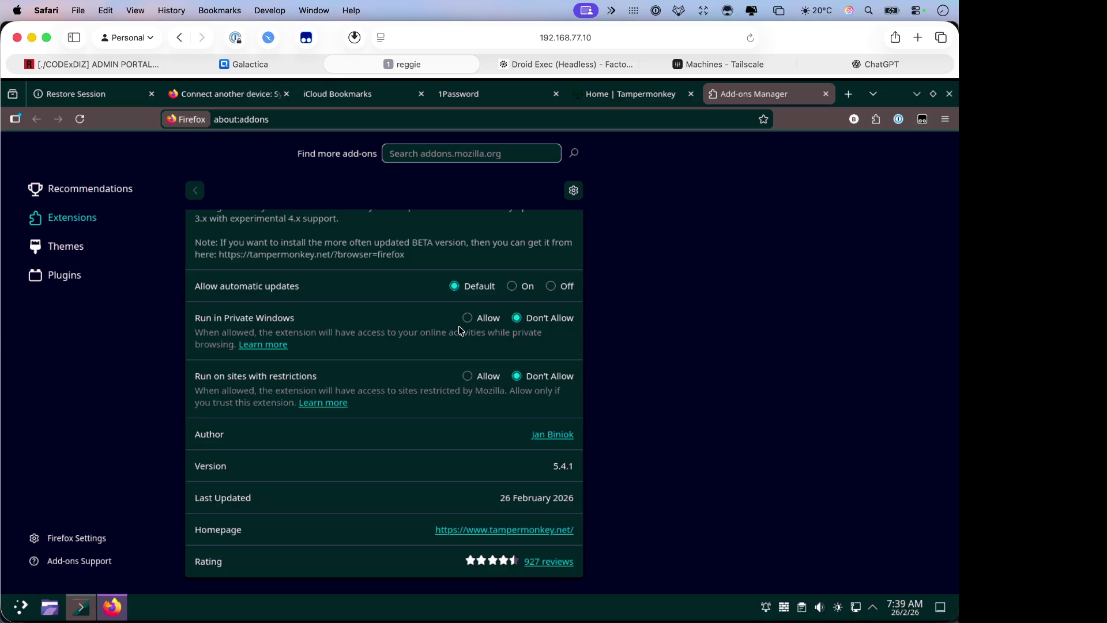
{"action": "left_click", "coordinate": [467, 318]}
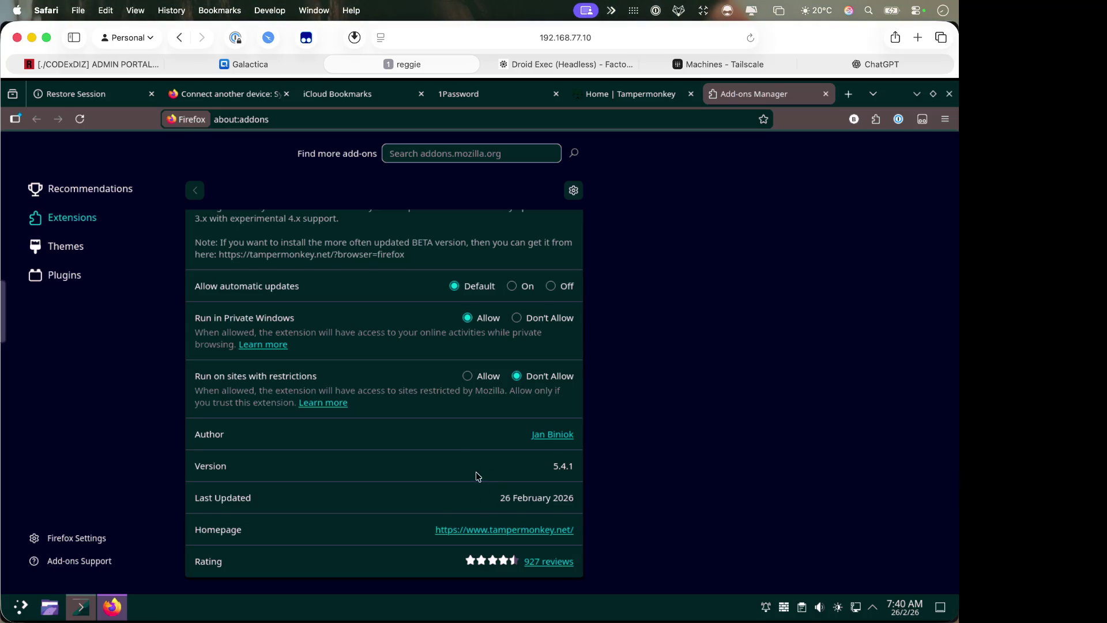
Review Tampermonkey's Permissions tab and the add-ons gear menu without changing anything.
{"action": "scroll", "coordinate": [463, 443], "scroll_direction": "up", "scroll_amount": 3}
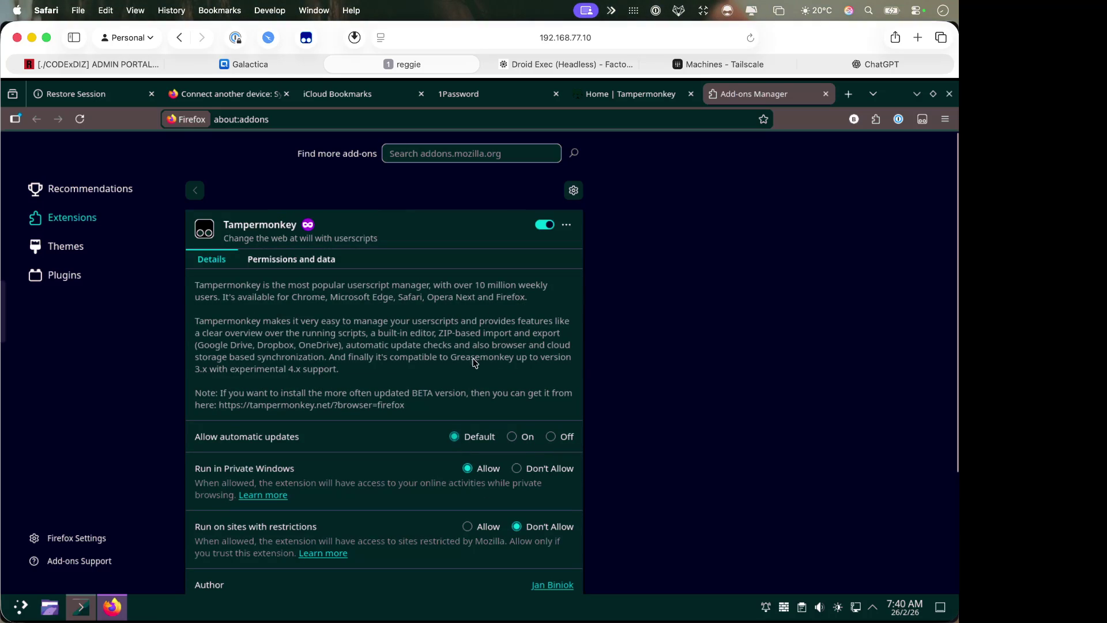
{"action": "left_click", "coordinate": [326, 261]}
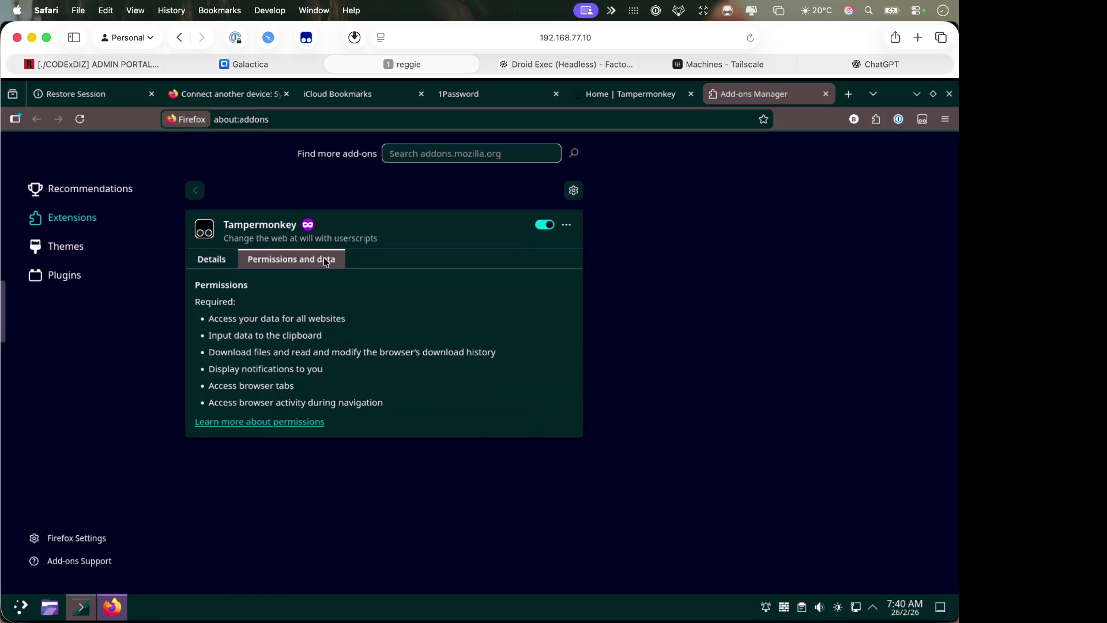
{"action": "left_click", "coordinate": [218, 260]}
{"action": "scroll", "coordinate": [402, 356], "scroll_direction": "down", "scroll_amount": 3}
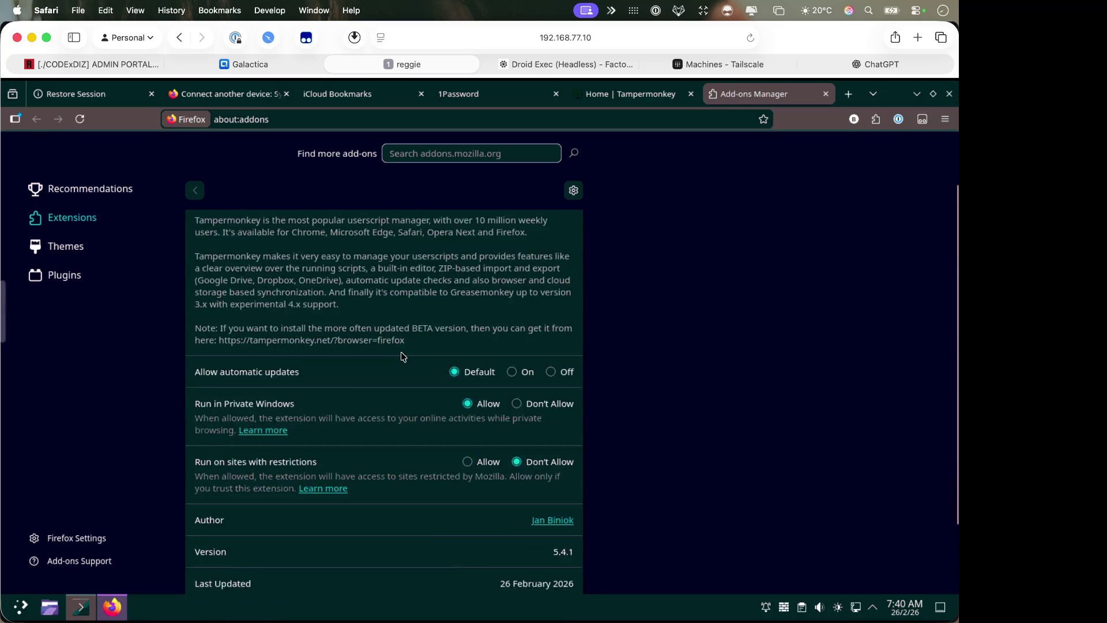
{"action": "scroll", "coordinate": [402, 356], "scroll_direction": "up", "scroll_amount": 3}
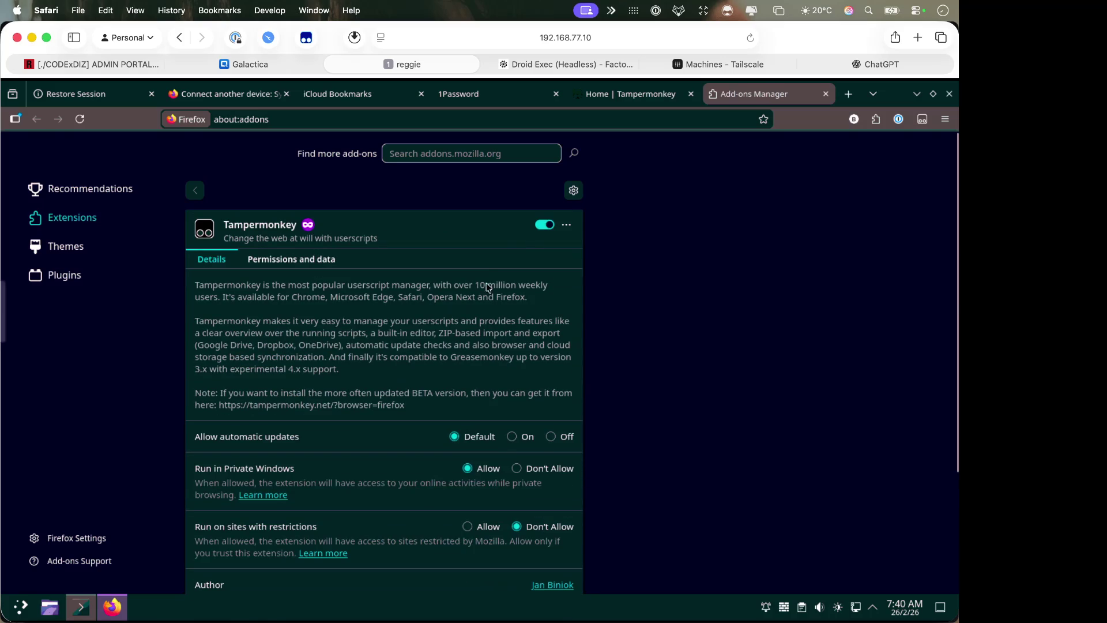
{"action": "left_click", "coordinate": [573, 194]}
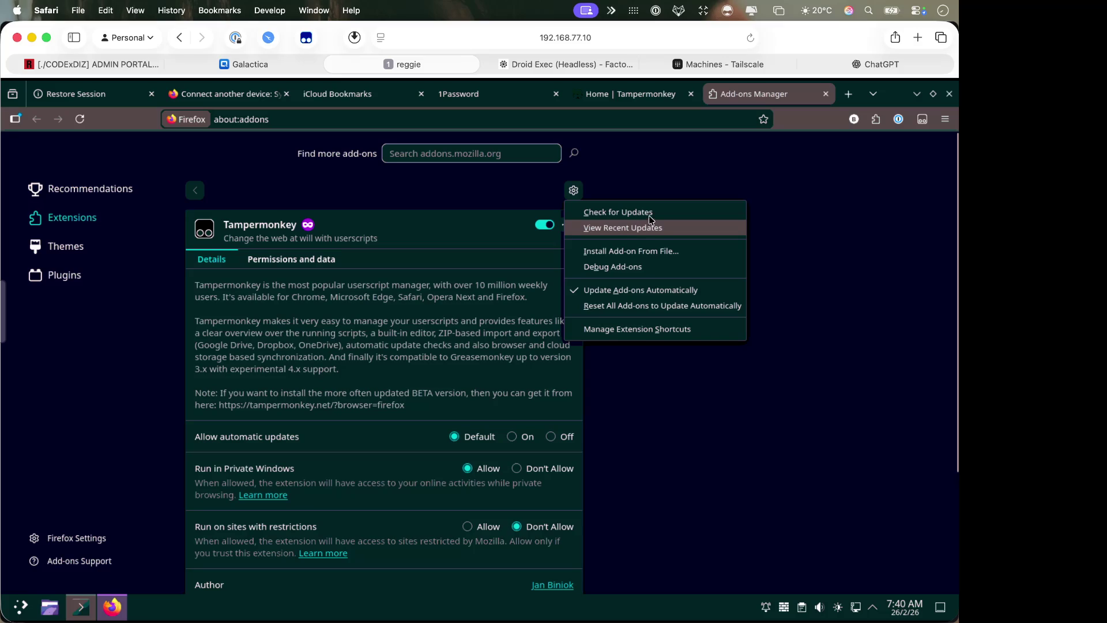
{"action": "left_click", "coordinate": [506, 318]}
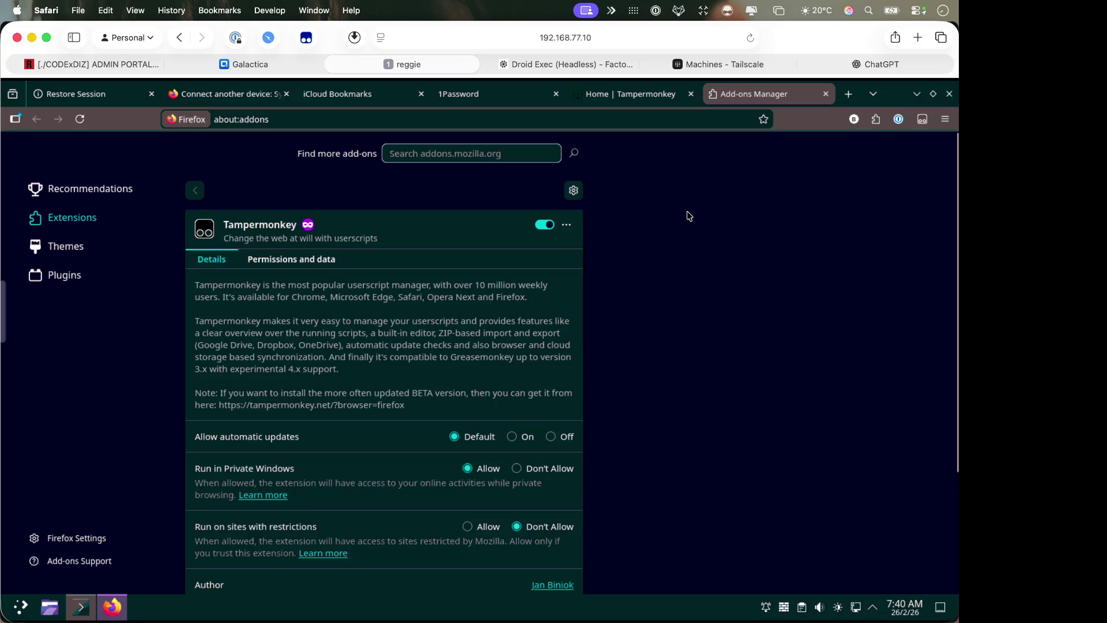
{"action": "right_click", "coordinate": [923, 121]}
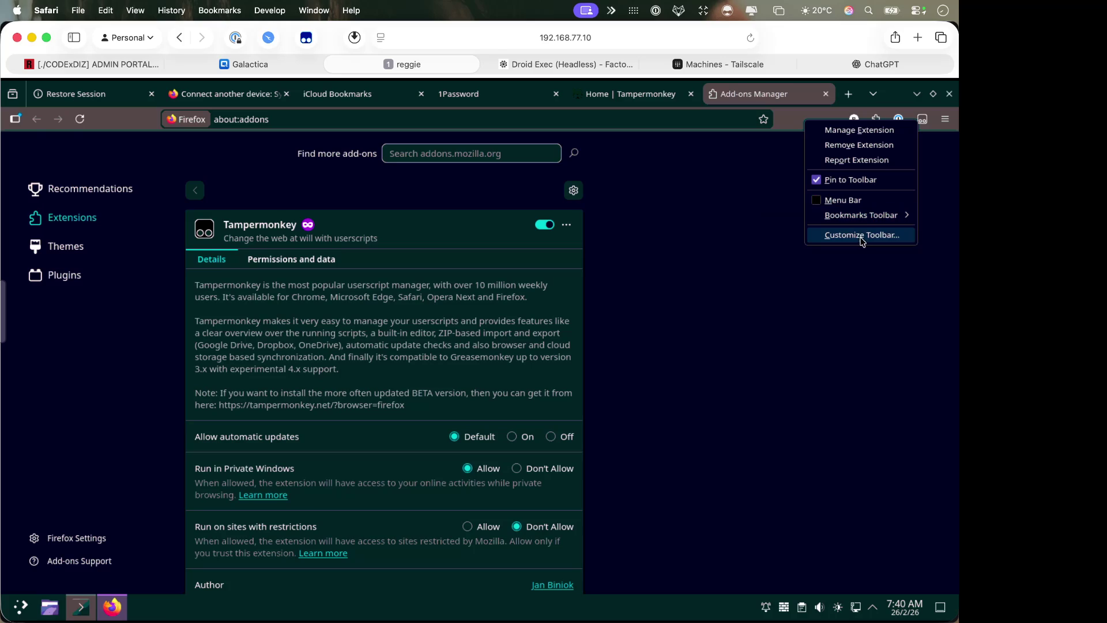
Dismiss the Tampermonkey toolbar menu unchanged and close the Add-ons Manager tab.
{"action": "mouse_move", "coordinate": [867, 224]}
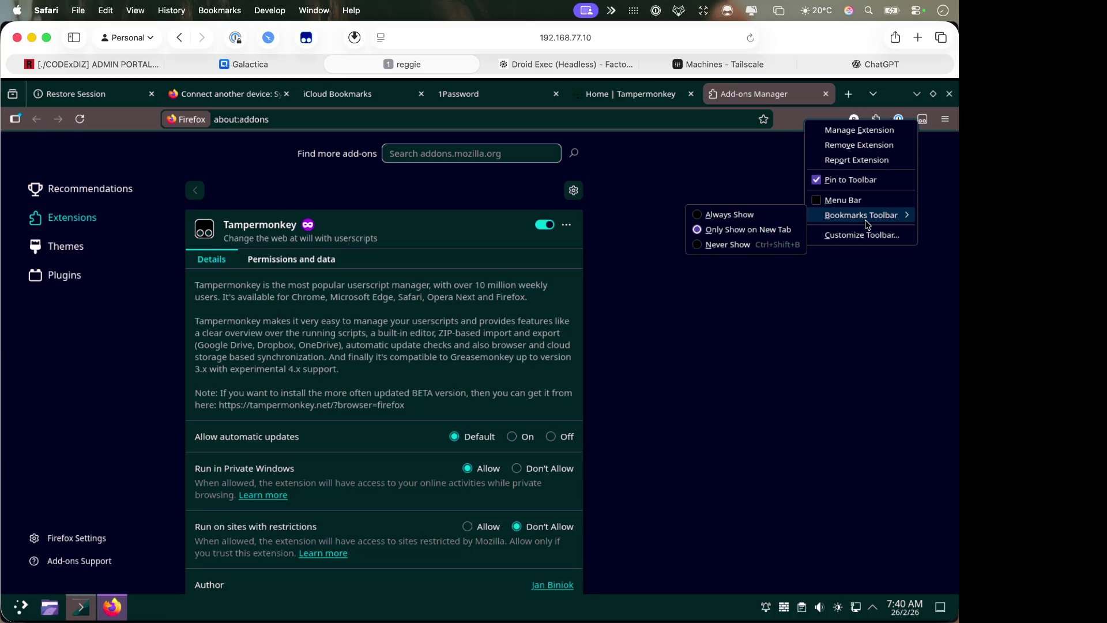
{"action": "left_click", "coordinate": [860, 319]}
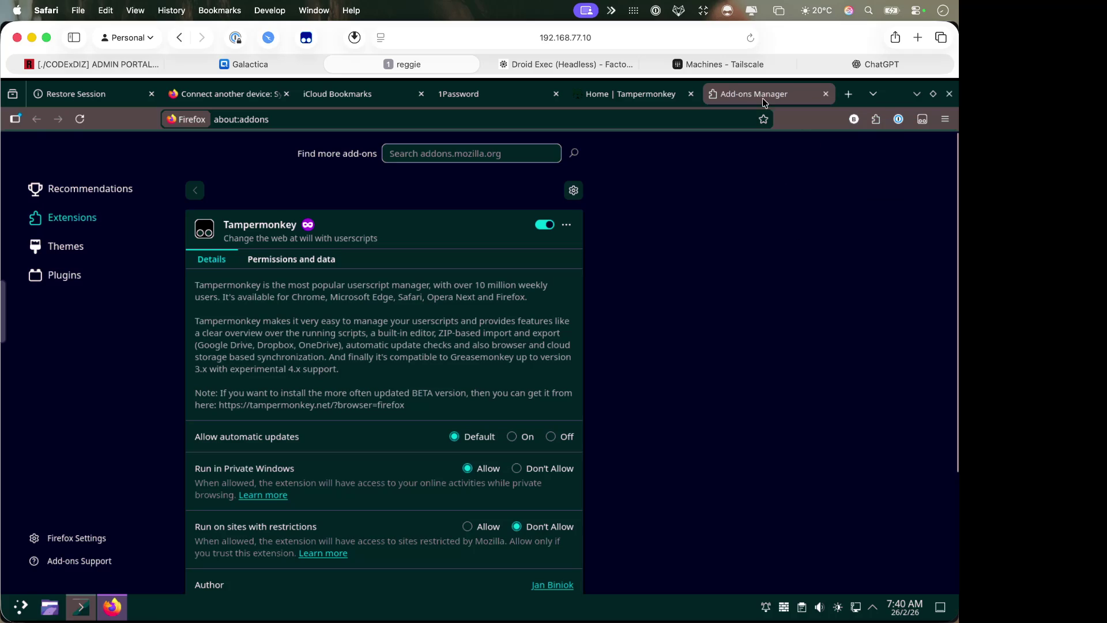
{"action": "left_click", "coordinate": [828, 94]}
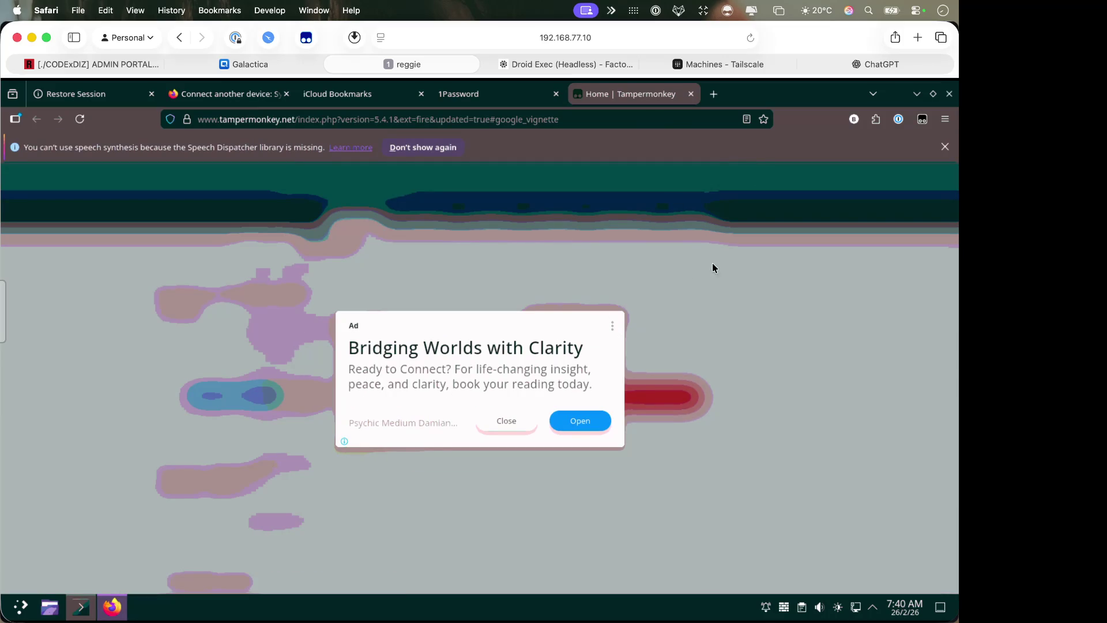
Clear the full-page vignette ad and speech synthesis notice from the Tampermonkey page.
{"action": "left_click", "coordinate": [807, 262]}
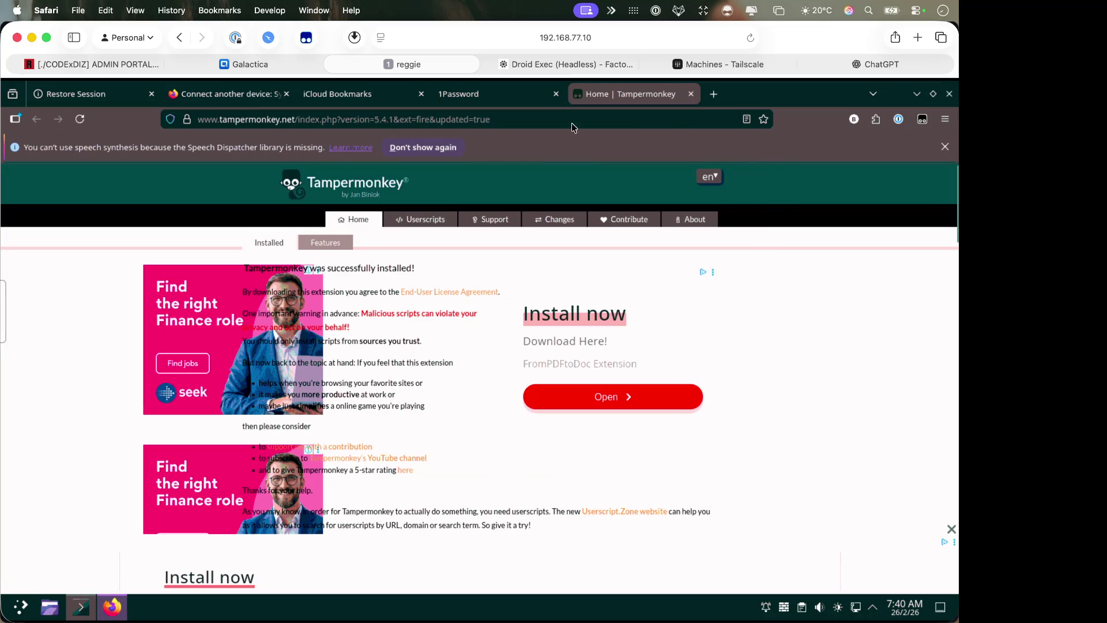
{"action": "left_click", "coordinate": [946, 146]}
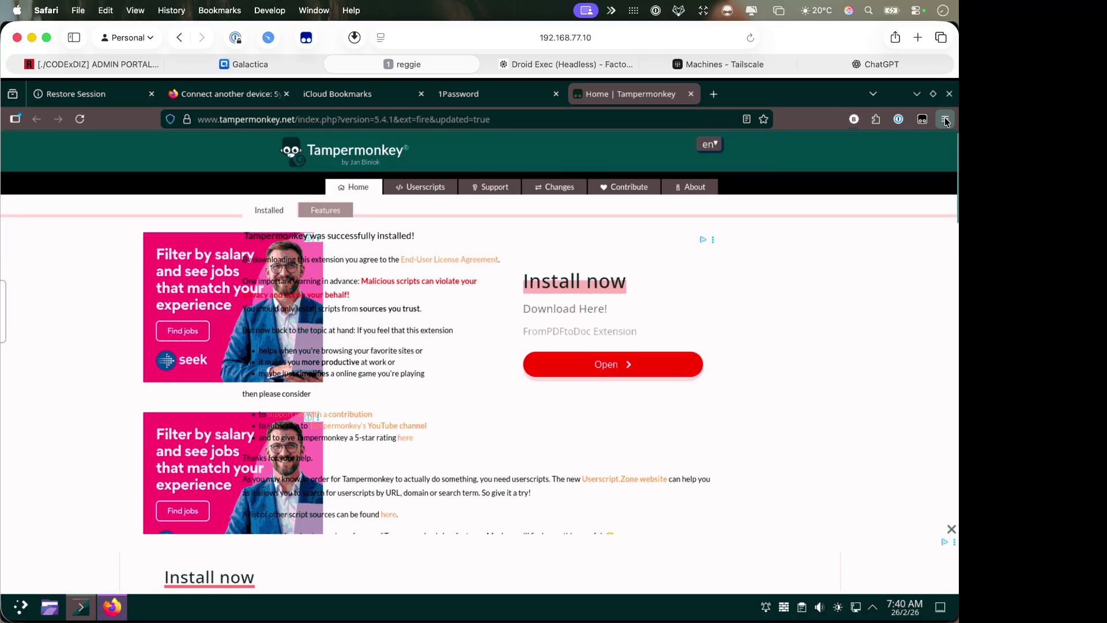
{"action": "left_click", "coordinate": [946, 120]}
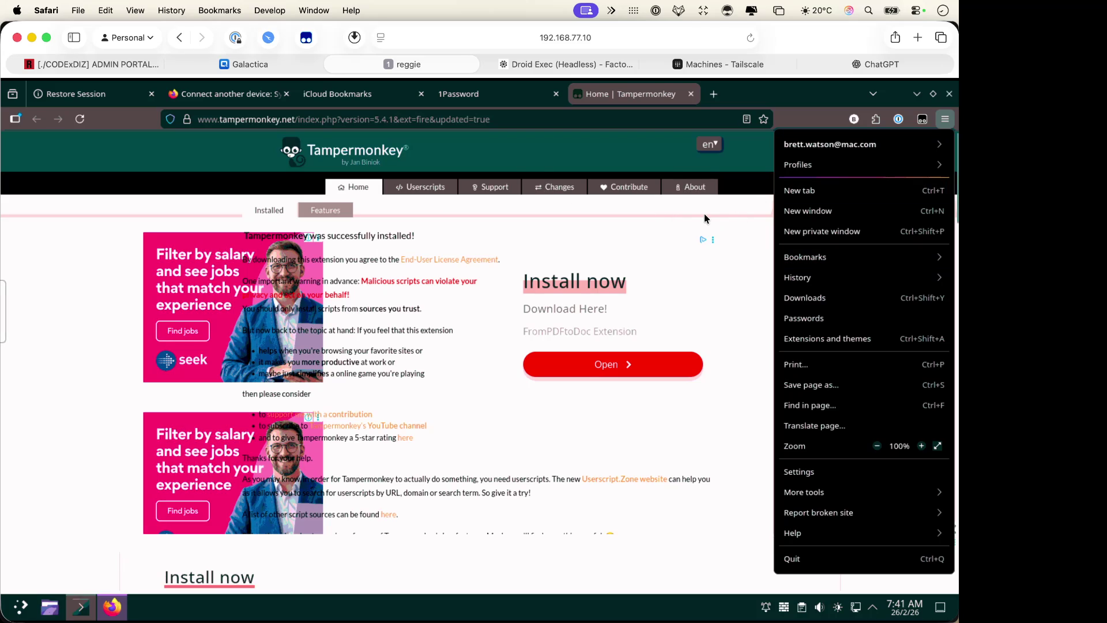
{"action": "left_click", "coordinate": [705, 214]}
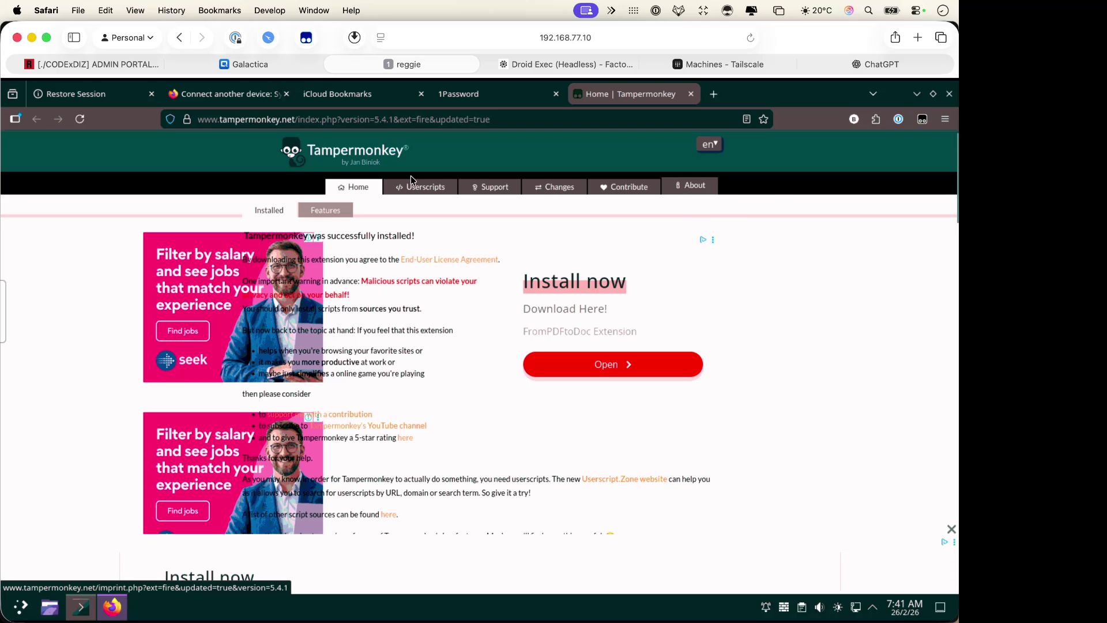
Visit Tampermonkey's Userscripts and Home pages, then show the Extensions toolbar panel.
{"action": "left_click", "coordinate": [421, 185]}
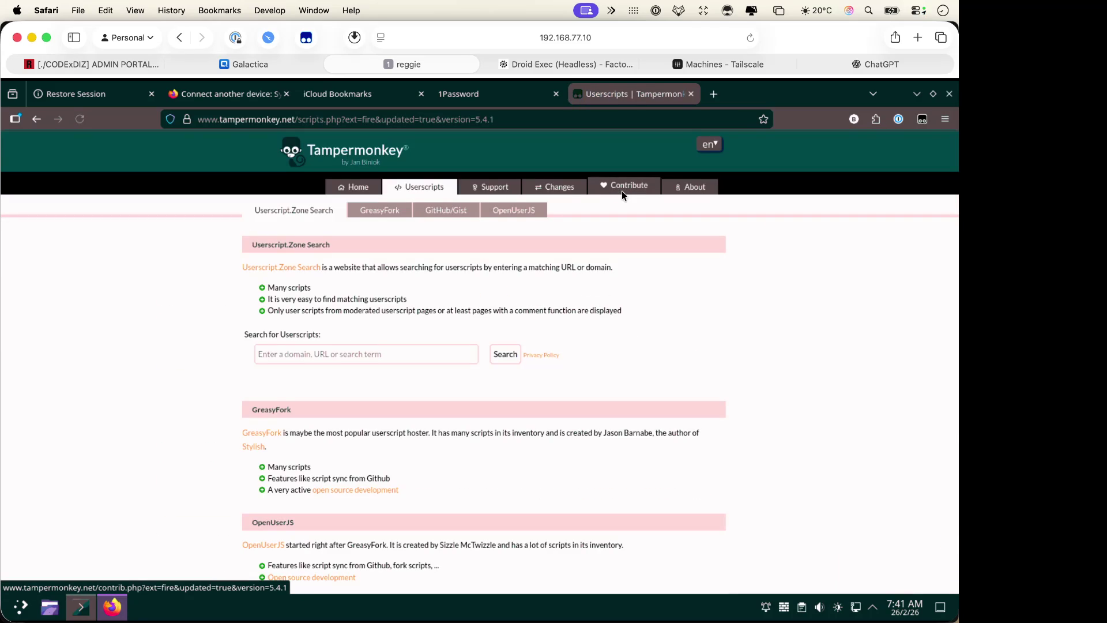
{"action": "left_click", "coordinate": [358, 191]}
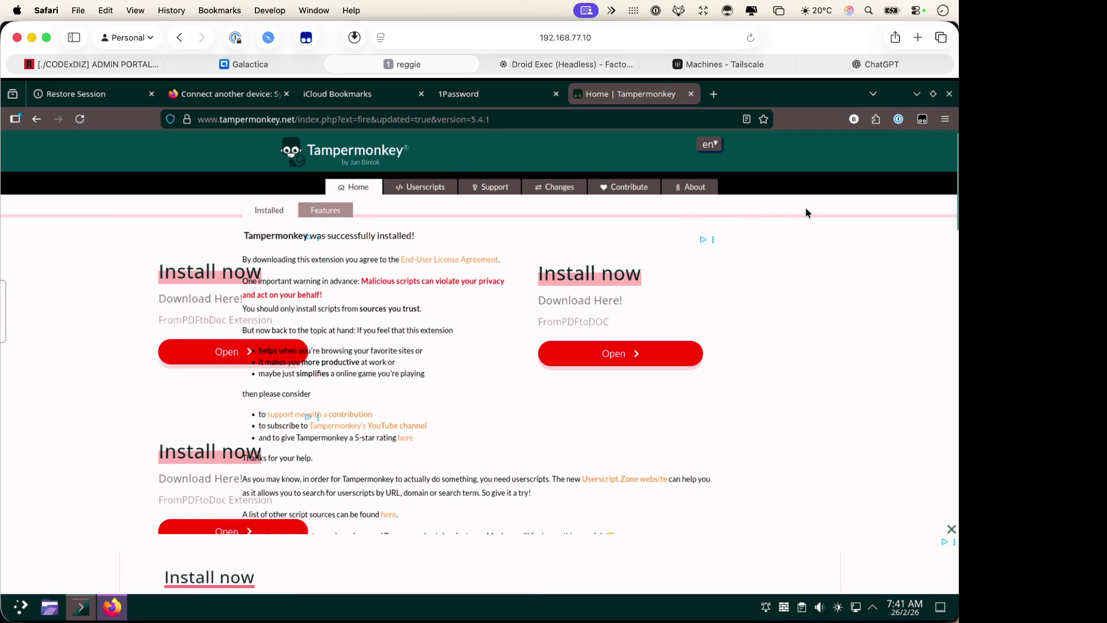
{"action": "right_click", "coordinate": [852, 336]}
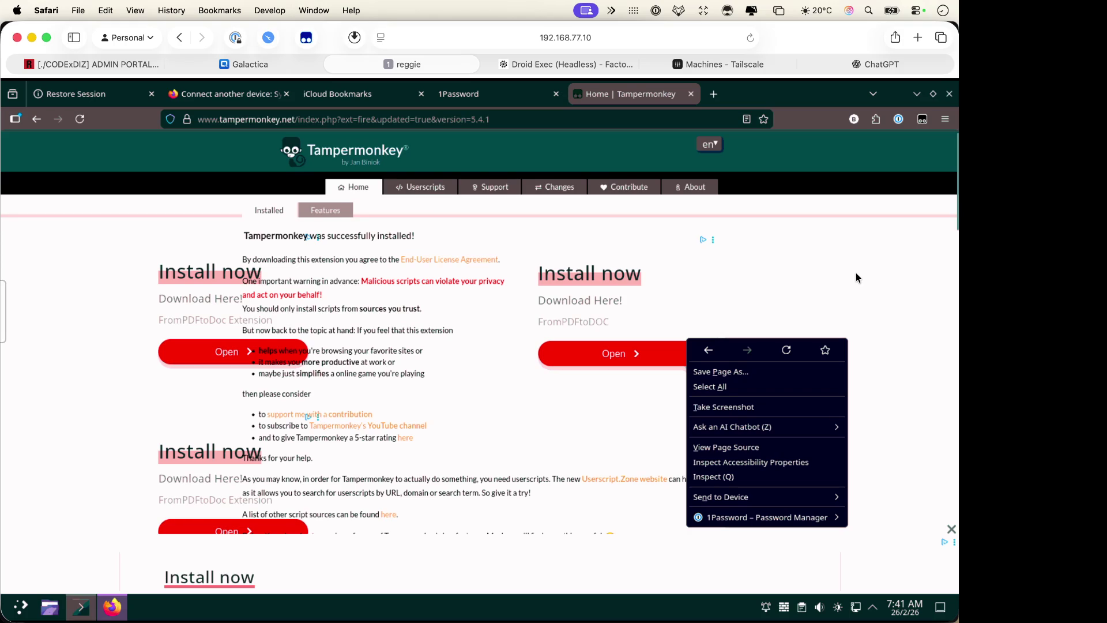
{"action": "left_click", "coordinate": [856, 272]}
{"action": "left_click", "coordinate": [877, 120]}
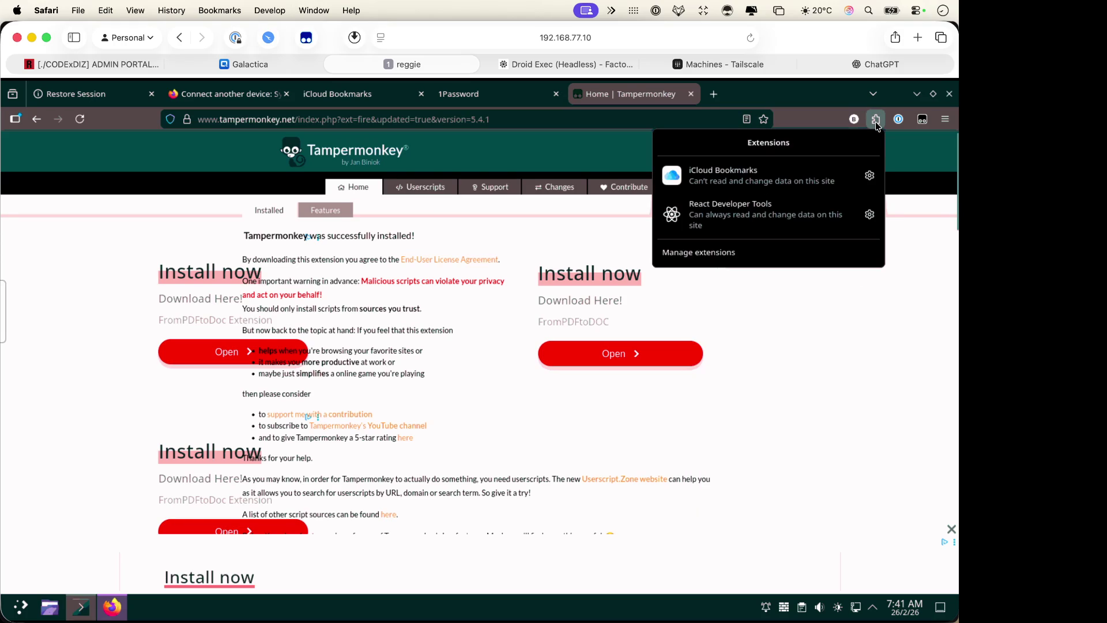
Close the extensions panel and open Tampermonkey's Add-ons Manager page from its toolbar icon menu.
{"action": "left_click", "coordinate": [915, 288]}
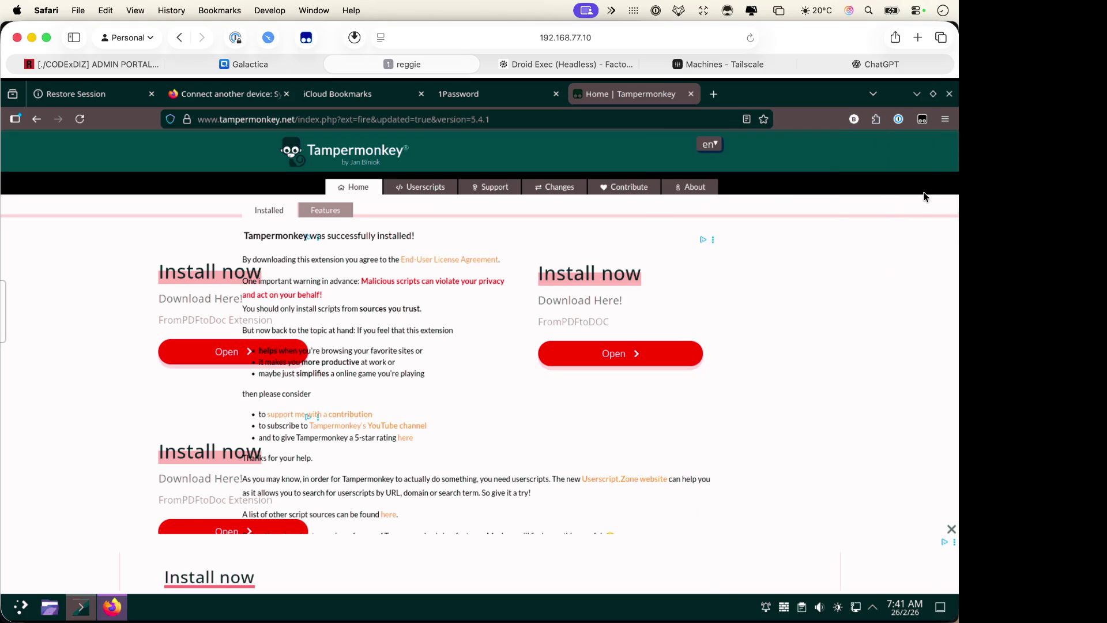
{"action": "right_click", "coordinate": [924, 121]}
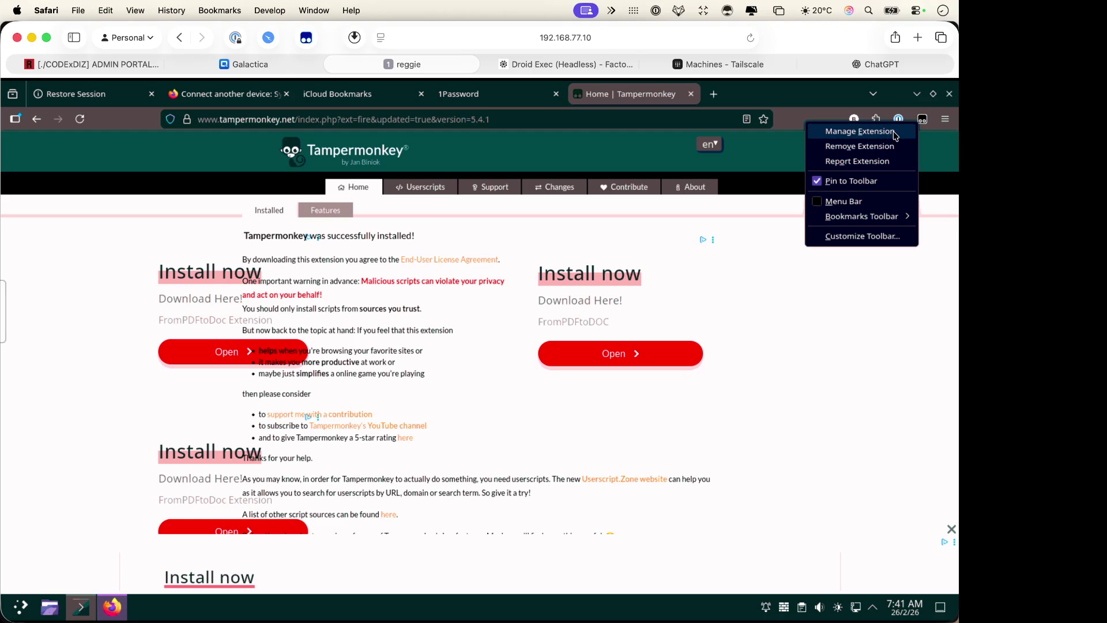
{"action": "left_click", "coordinate": [895, 132]}
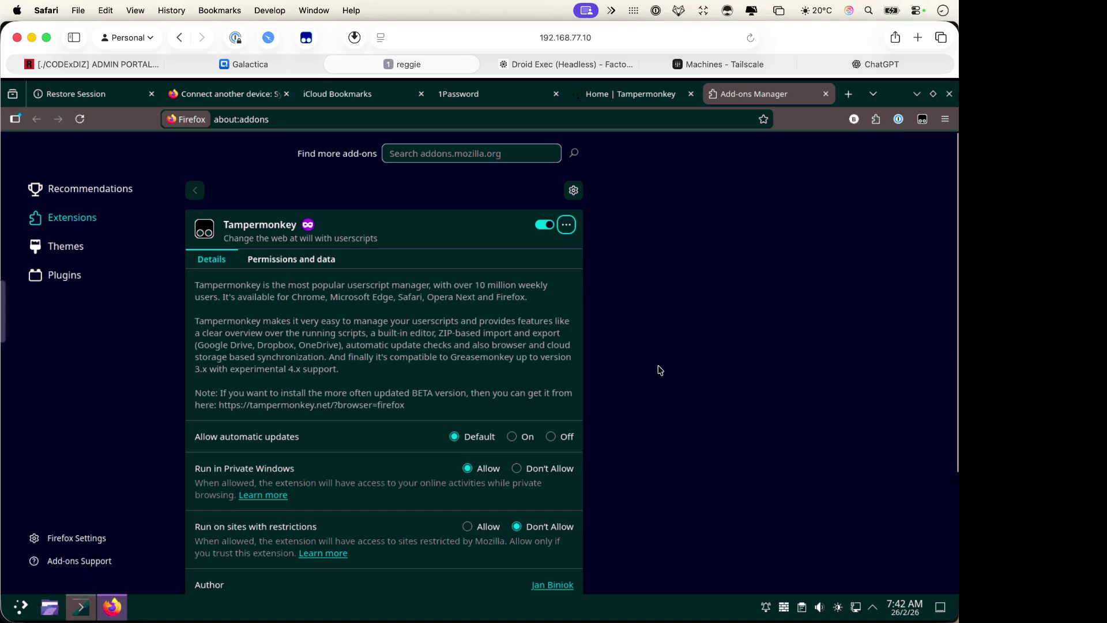
Scroll through Tampermonkey 5.4.1's details in the Add-ons Manager.
{"action": "scroll", "coordinate": [612, 433], "scroll_direction": "down", "scroll_amount": 5}
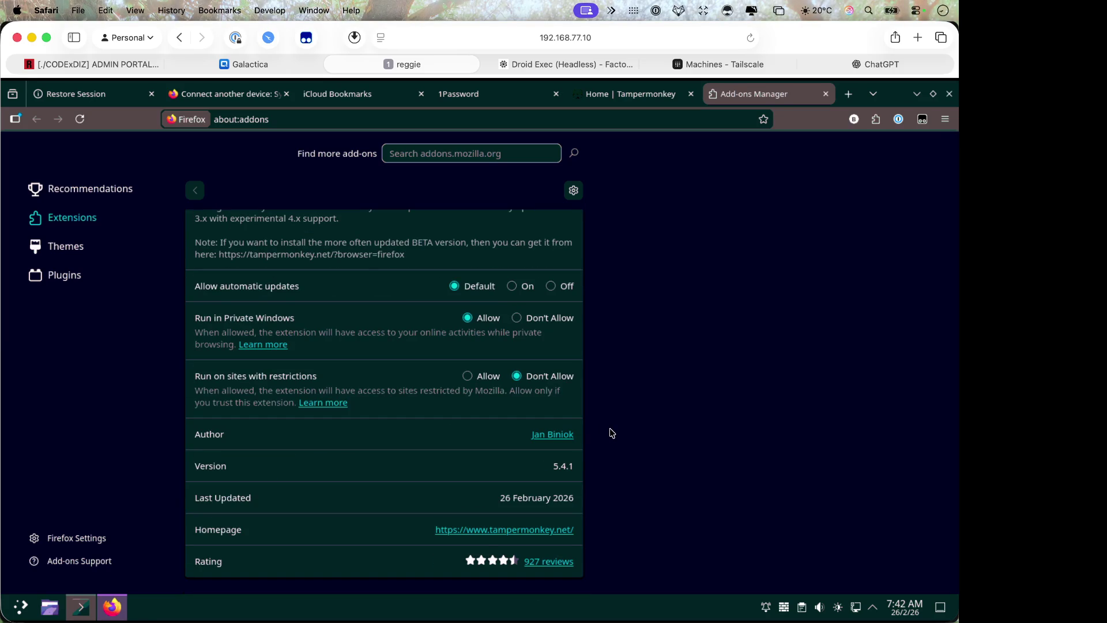
{"action": "scroll", "coordinate": [617, 421], "scroll_direction": "up", "scroll_amount": 5}
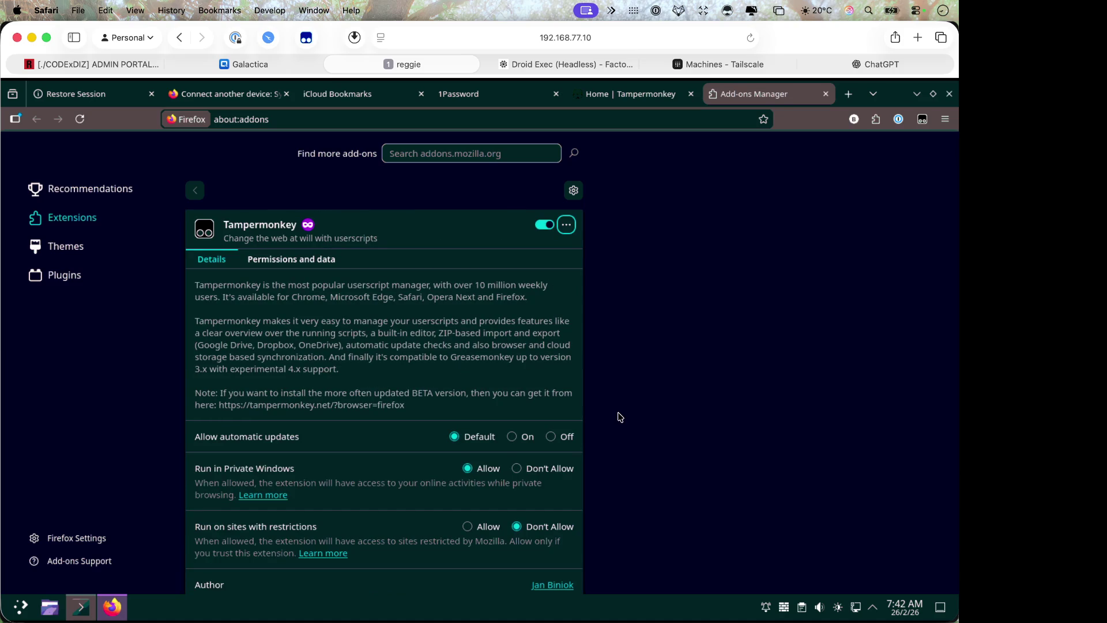
{"action": "scroll", "coordinate": [619, 416], "scroll_direction": "down", "scroll_amount": 5}
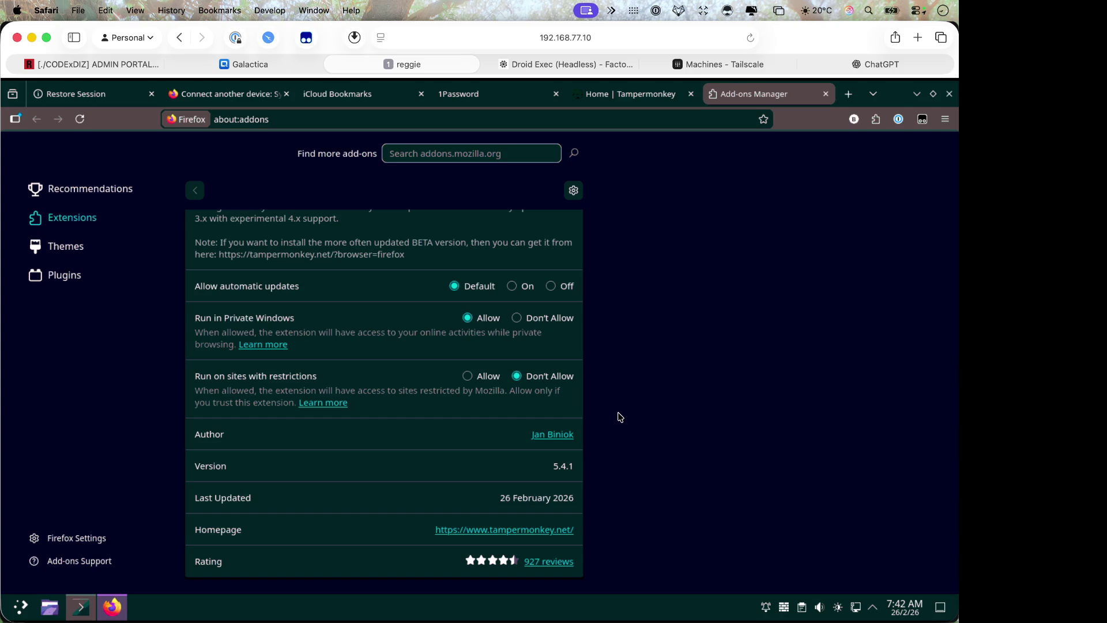
{"action": "scroll", "coordinate": [619, 416], "scroll_direction": "up", "scroll_amount": 5}
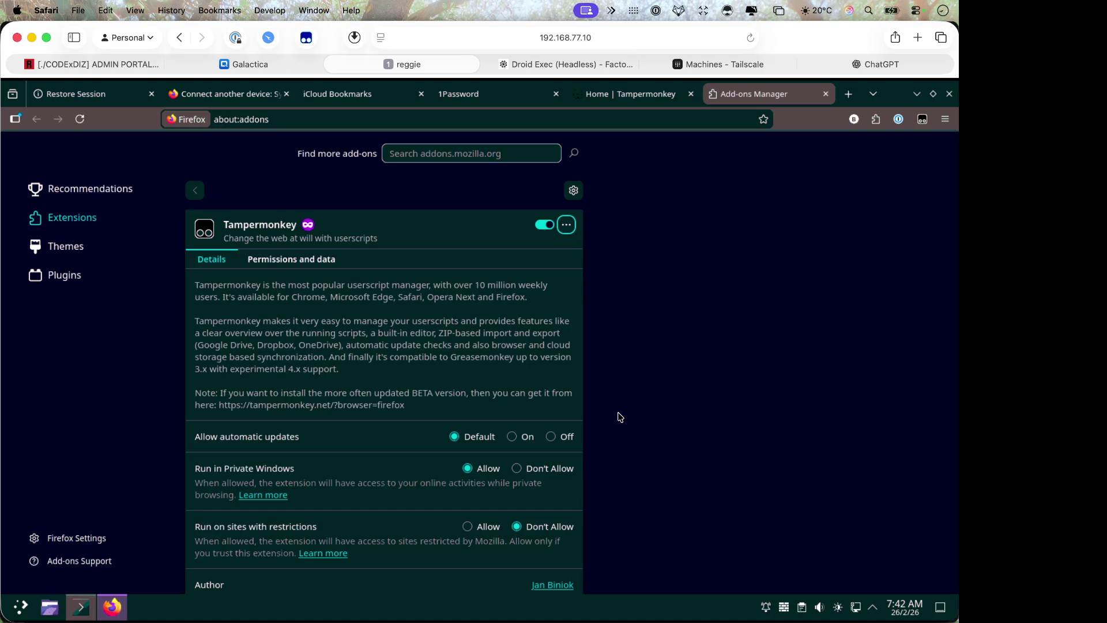
{"action": "left_click", "coordinate": [574, 193]}
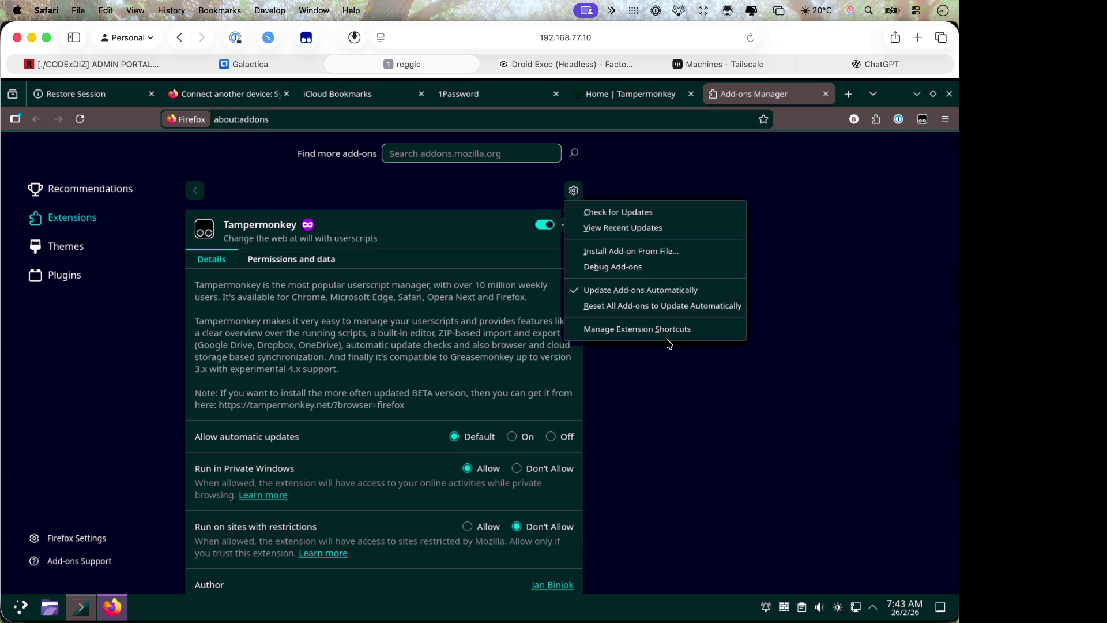
{"action": "left_click", "coordinate": [738, 422]}
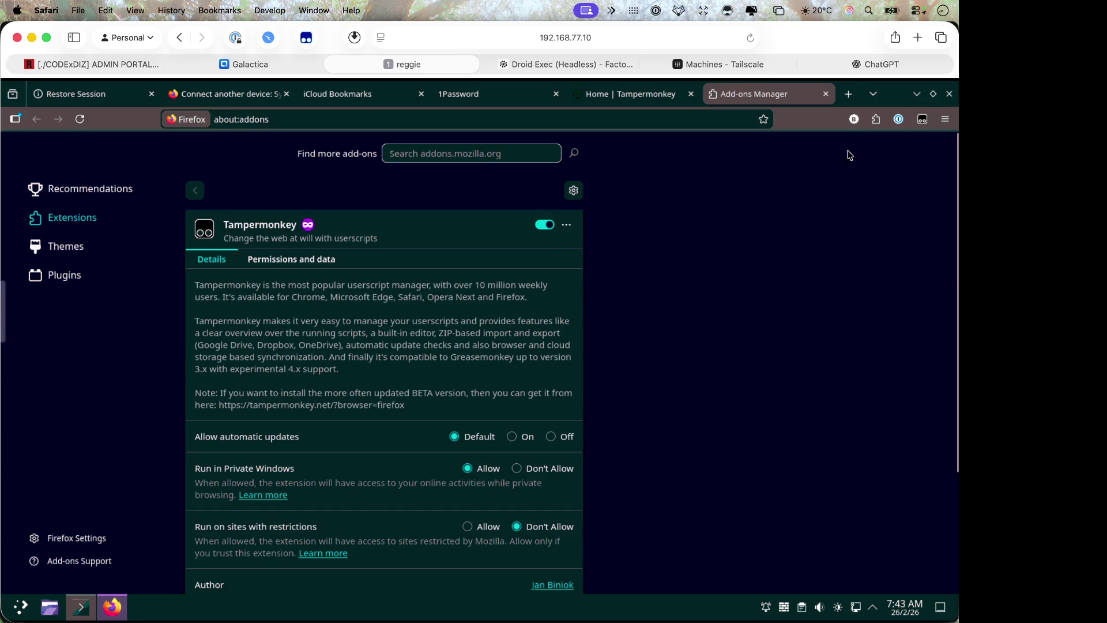
{"action": "left_click", "coordinate": [945, 119]}
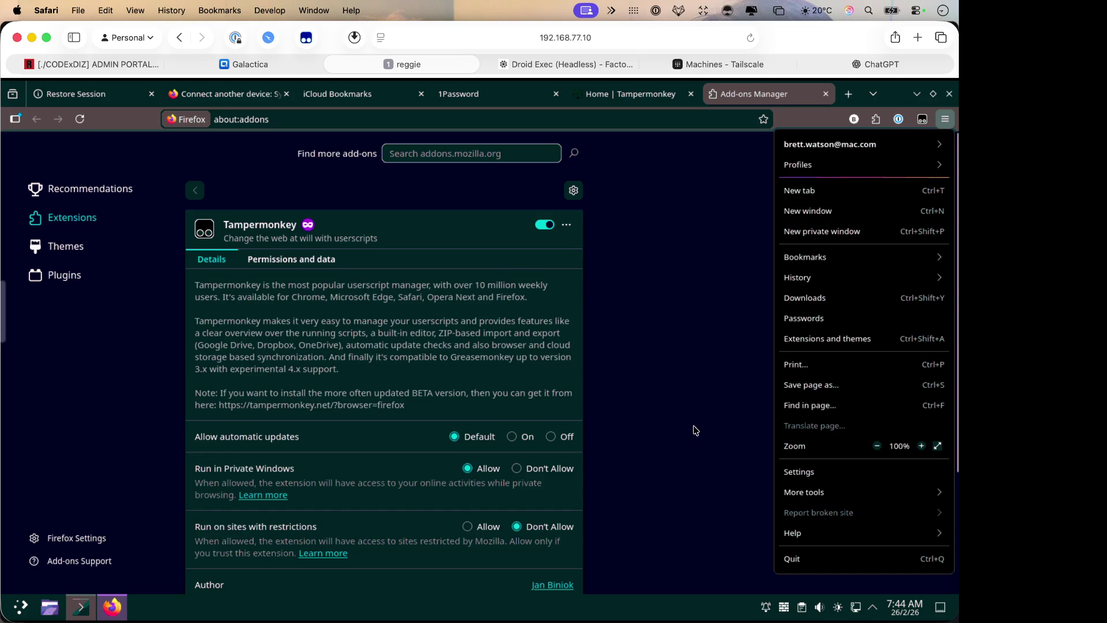
Scroll down and back up the Tampermonkey add-on details page.
{"action": "scroll", "coordinate": [696, 430], "scroll_direction": "down", "scroll_amount": 3}
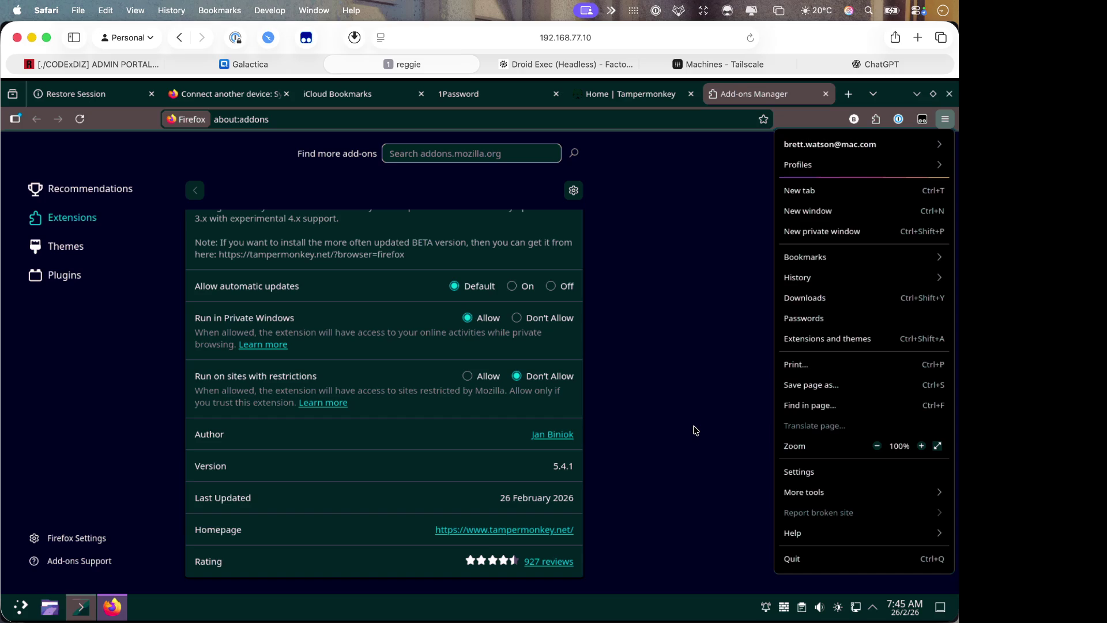
{"action": "scroll", "coordinate": [734, 349], "scroll_direction": "up", "scroll_amount": 3}
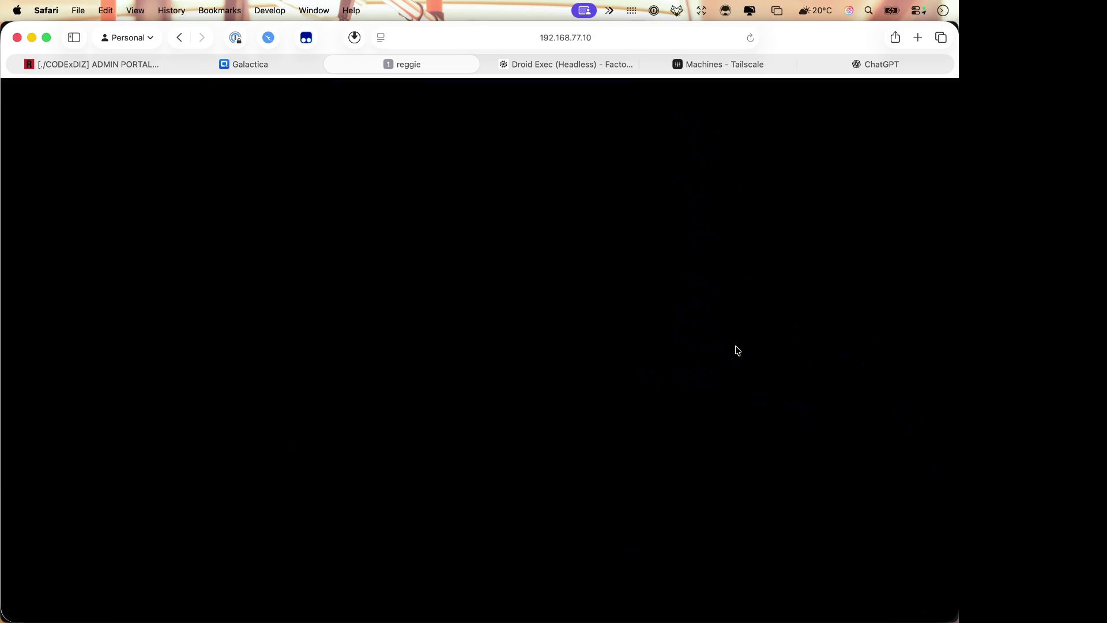
Wake the EndeavourOS lock screen and unlock the session with the account password.
{"action": "left_click", "coordinate": [736, 349]}
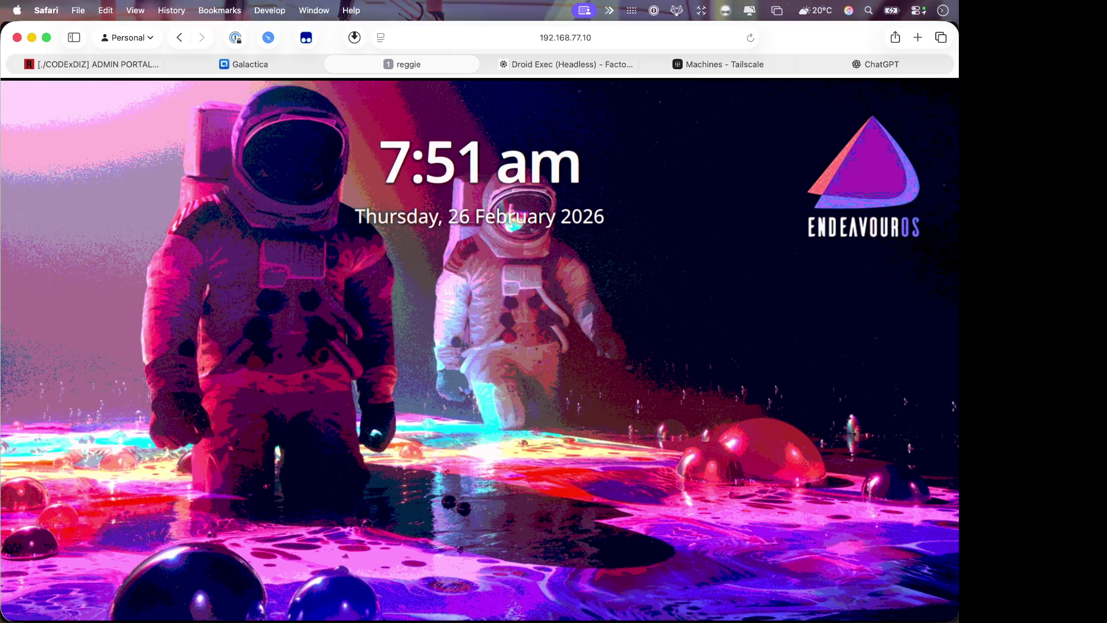
{"action": "type", "text": "*********"}
{"action": "key", "text": "Return"}
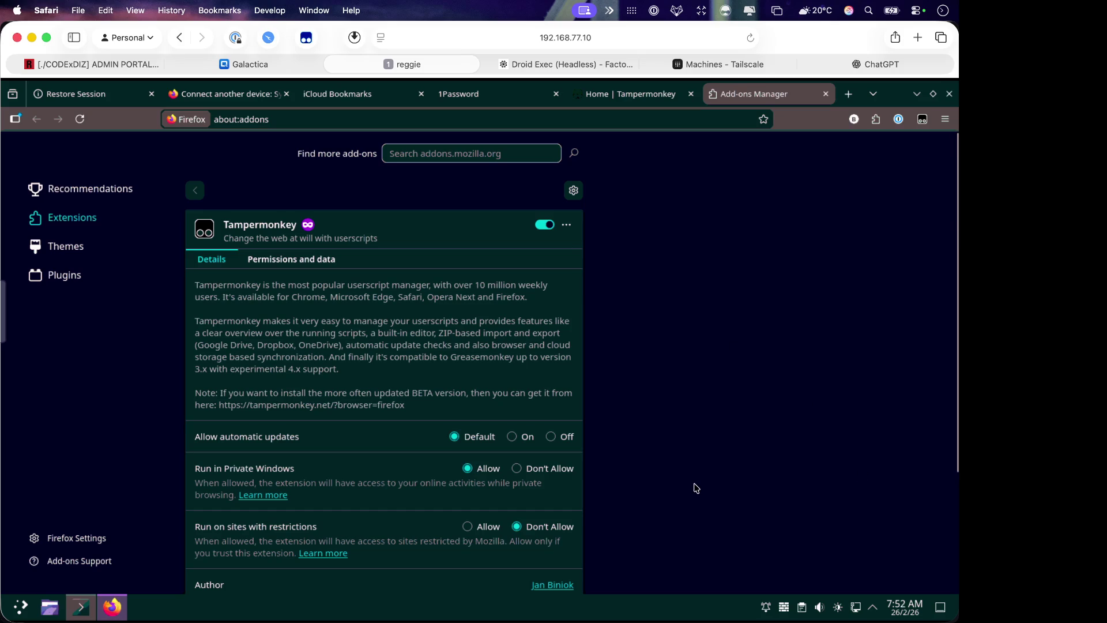
{"action": "scroll", "coordinate": [696, 488], "scroll_direction": "down", "scroll_amount": 5}
{"action": "scroll", "coordinate": [696, 488], "scroll_direction": "up", "scroll_amount": 5}
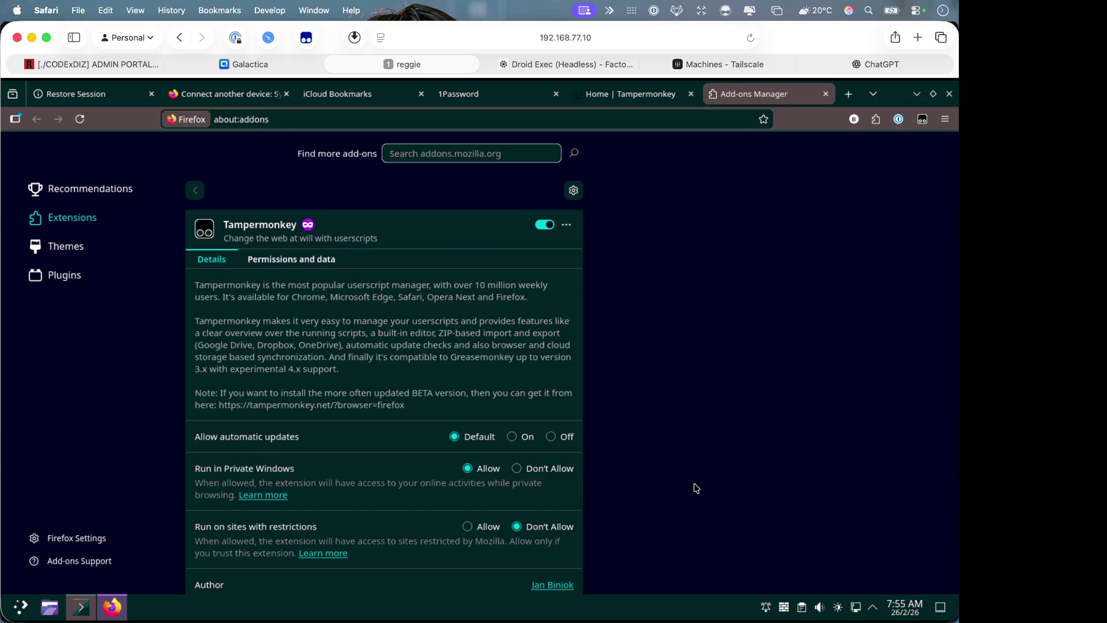
Review the add-on details and gear menu, then return to the Tampermonkey install-success tab.
{"action": "scroll", "coordinate": [696, 488], "scroll_direction": "down", "scroll_amount": 3}
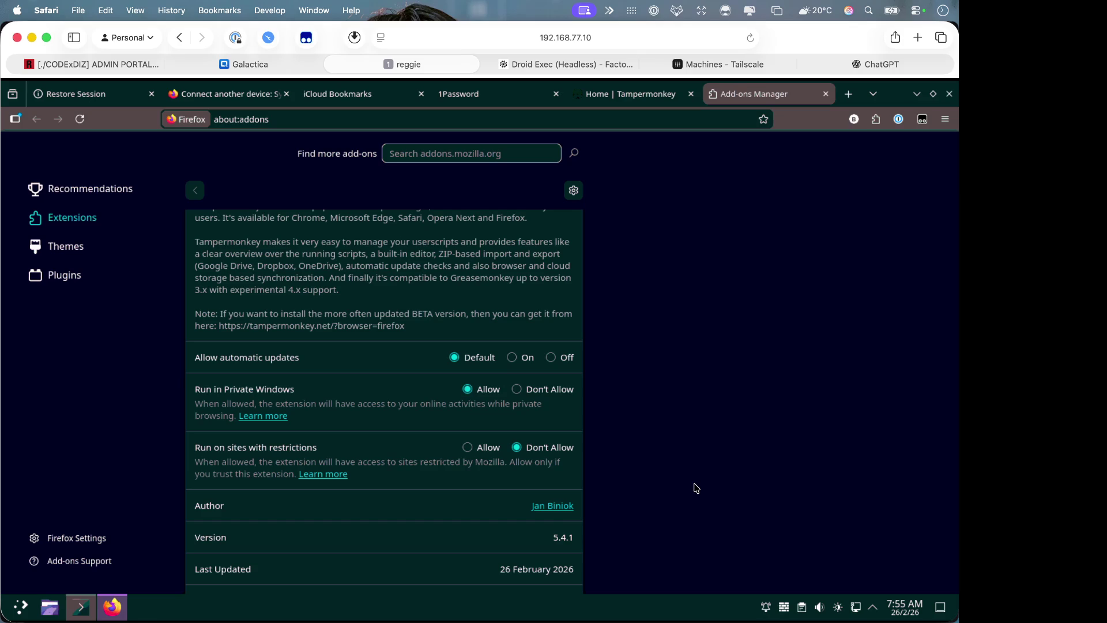
{"action": "scroll", "coordinate": [696, 488], "scroll_direction": "down", "scroll_amount": 3}
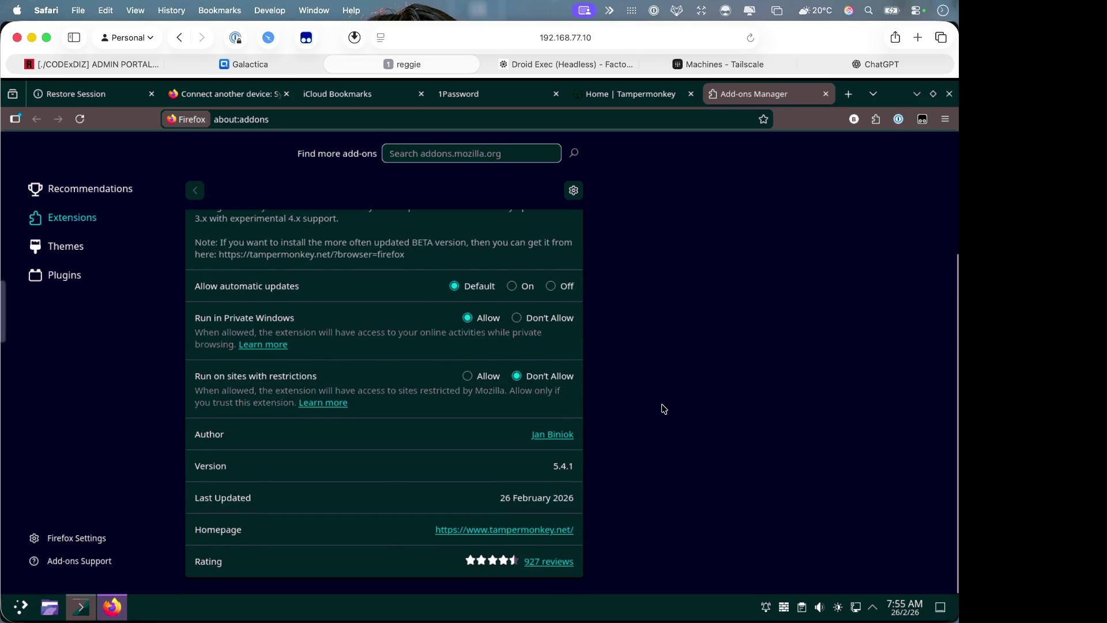
{"action": "scroll", "coordinate": [662, 407], "scroll_direction": "up", "scroll_amount": 6}
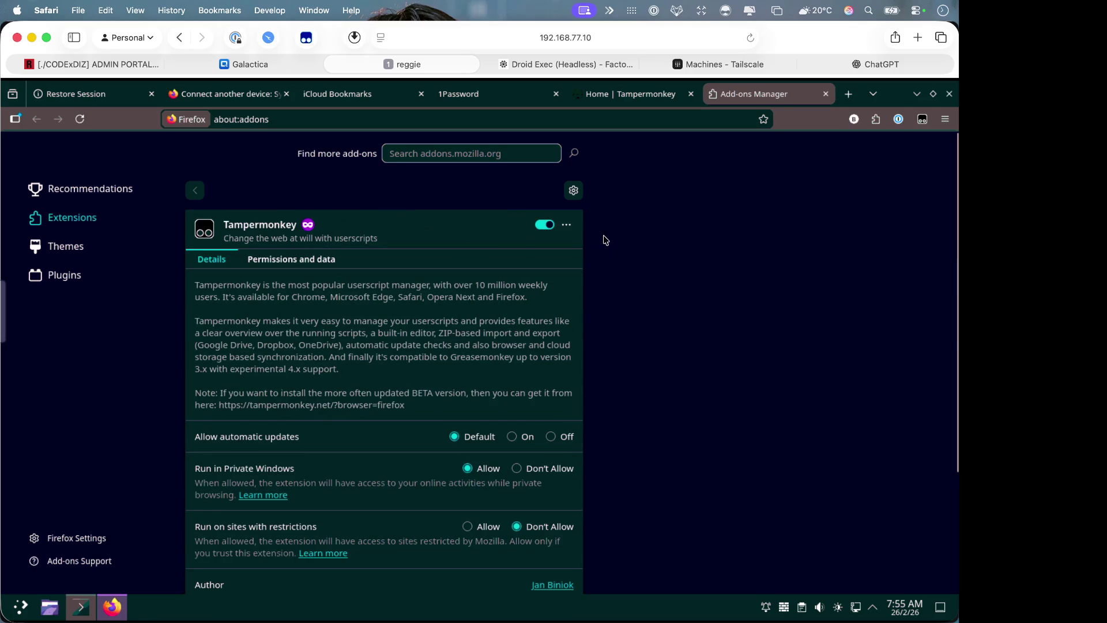
{"action": "left_click", "coordinate": [576, 195]}
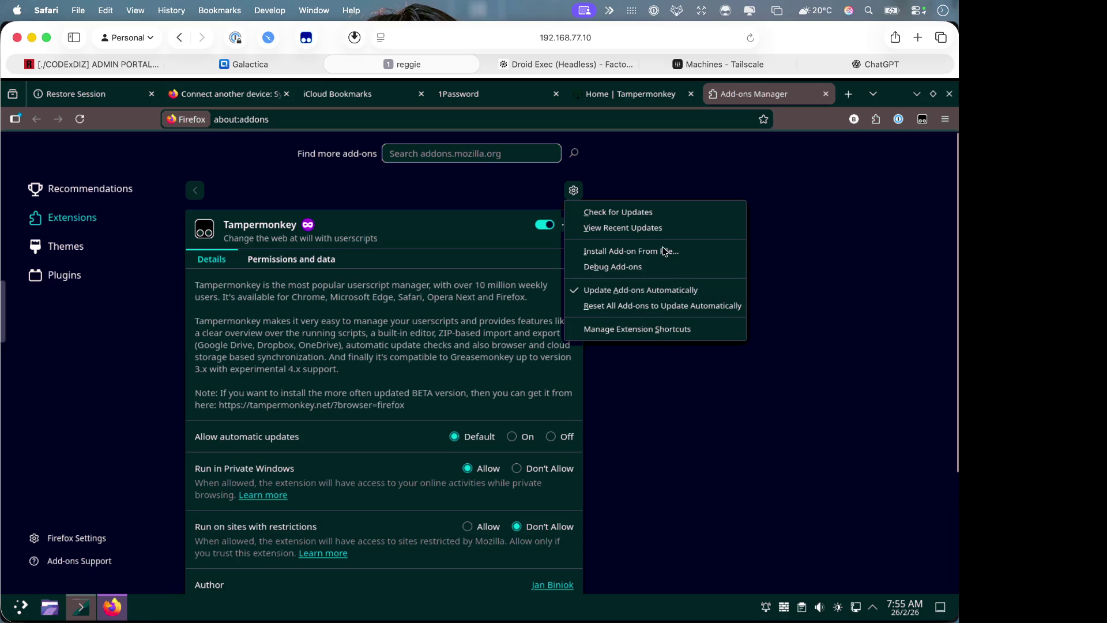
{"action": "left_click", "coordinate": [663, 157]}
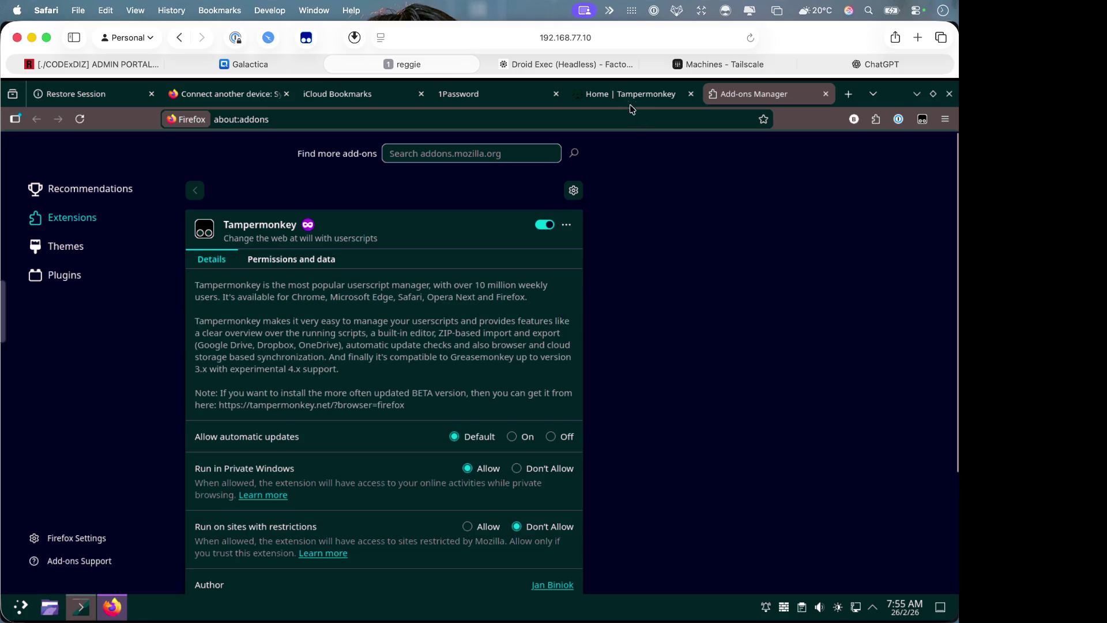
{"action": "left_click", "coordinate": [629, 96]}
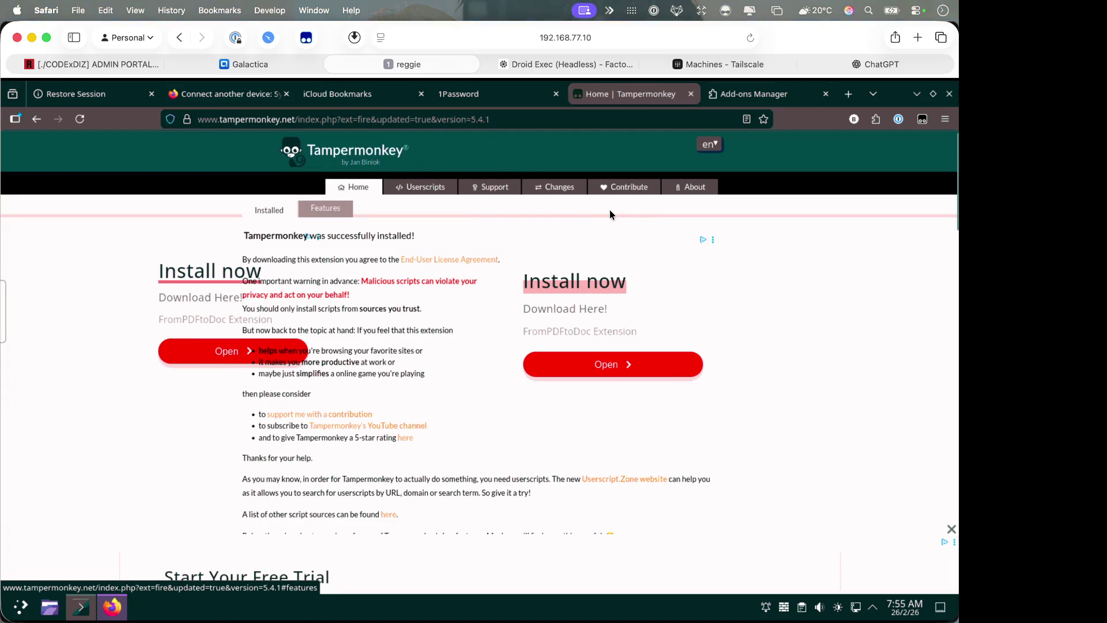
Jump to the features section of the Tampermonkey welcome page and scroll back up.
{"action": "scroll", "coordinate": [488, 413], "scroll_direction": "down", "scroll_amount": 7}
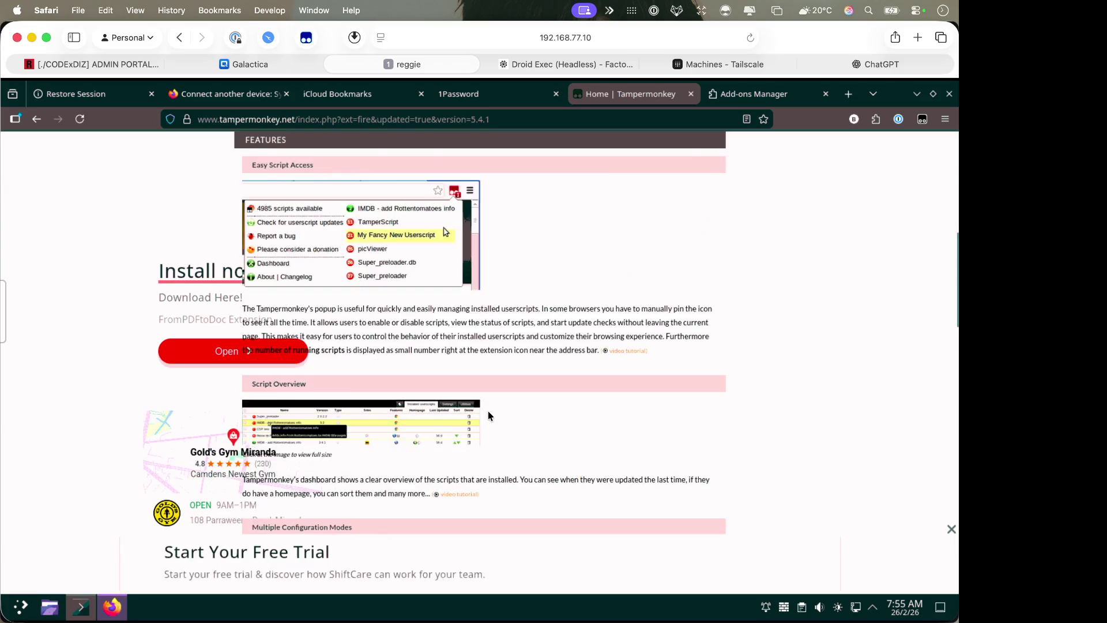
{"action": "scroll", "coordinate": [488, 414], "scroll_direction": "up", "scroll_amount": 8}
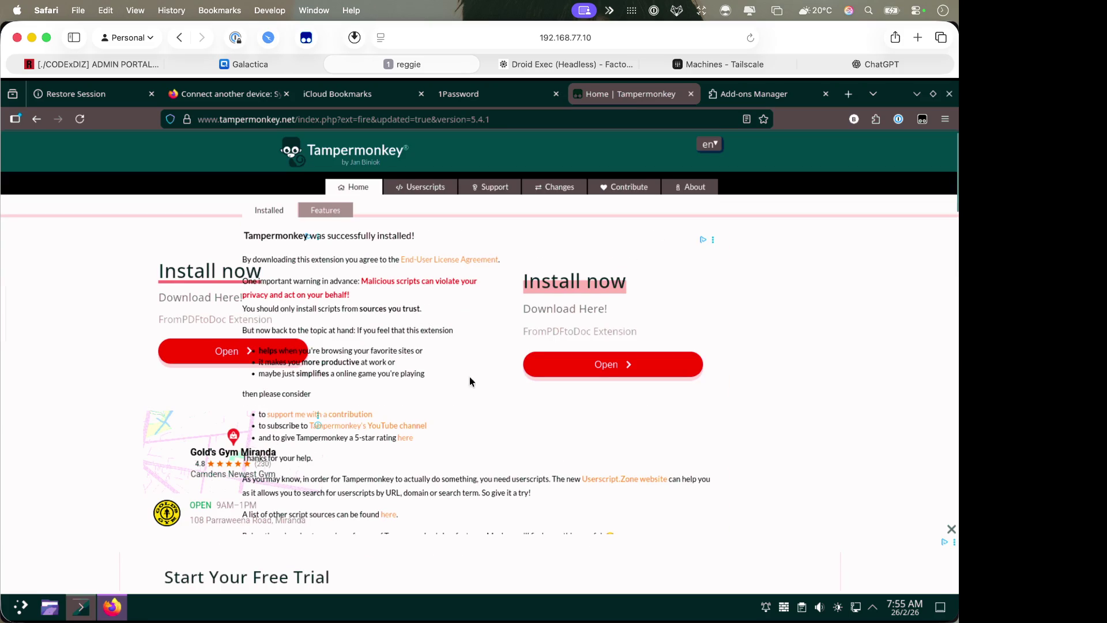
{"action": "left_click", "coordinate": [334, 211]}
{"action": "scroll", "coordinate": [552, 223], "scroll_direction": "up", "scroll_amount": 8}
{"action": "scroll", "coordinate": [553, 223], "scroll_direction": "up", "scroll_amount": 1}
Open Tampermonkey's Add-ons Manager page via Manage Extension on its toolbar icon.
{"action": "right_click", "coordinate": [922, 123]}
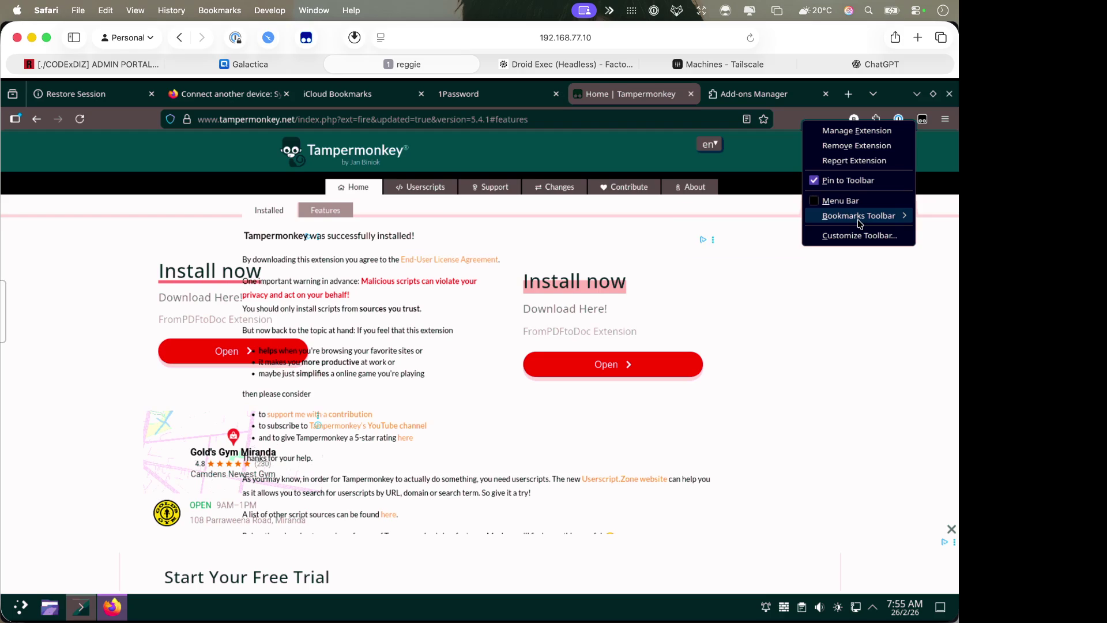
{"action": "mouse_move", "coordinate": [860, 224]}
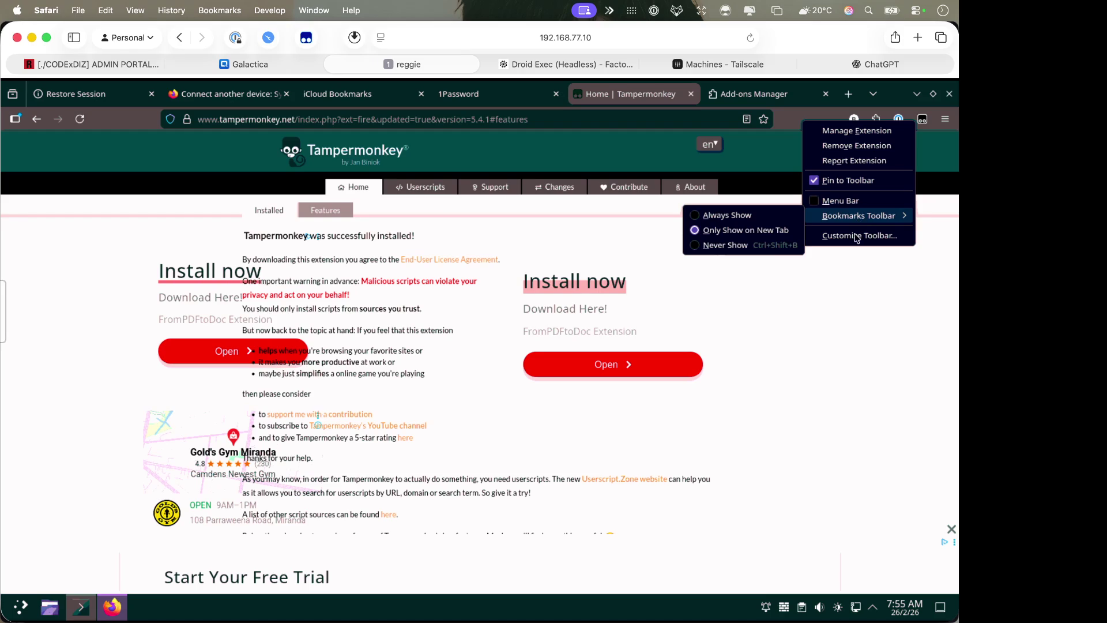
{"action": "left_click", "coordinate": [857, 131]}
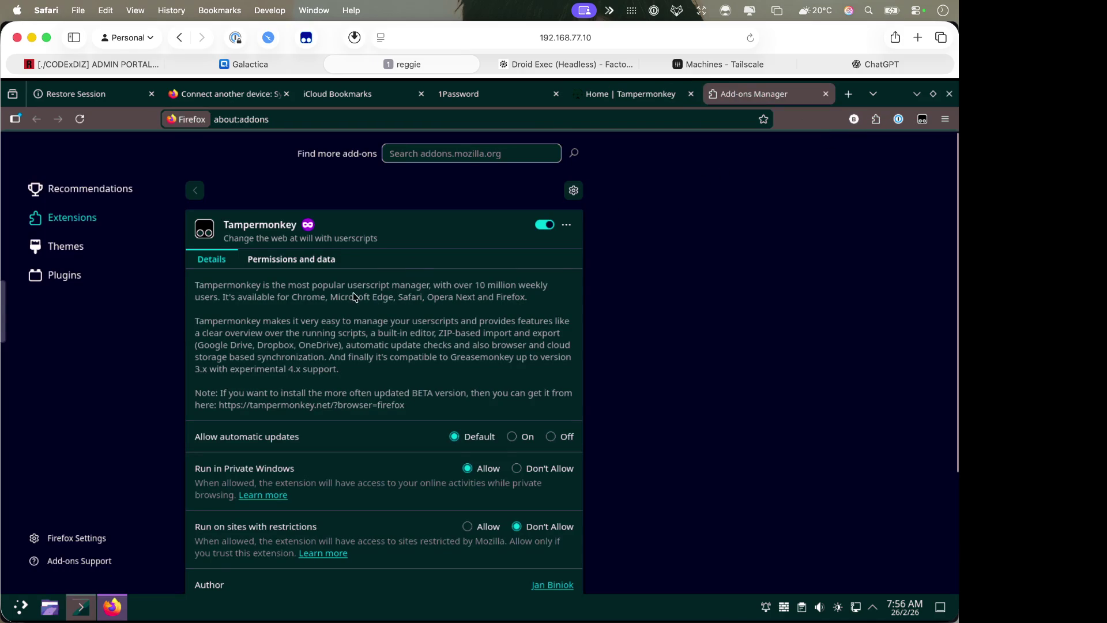
Browse Tampermonkey's '...' options and the add-ons gear menu without choosing anything.
{"action": "left_click", "coordinate": [567, 225]}
{"action": "left_click", "coordinate": [632, 345]}
{"action": "scroll", "coordinate": [595, 348], "scroll_direction": "down", "scroll_amount": 3}
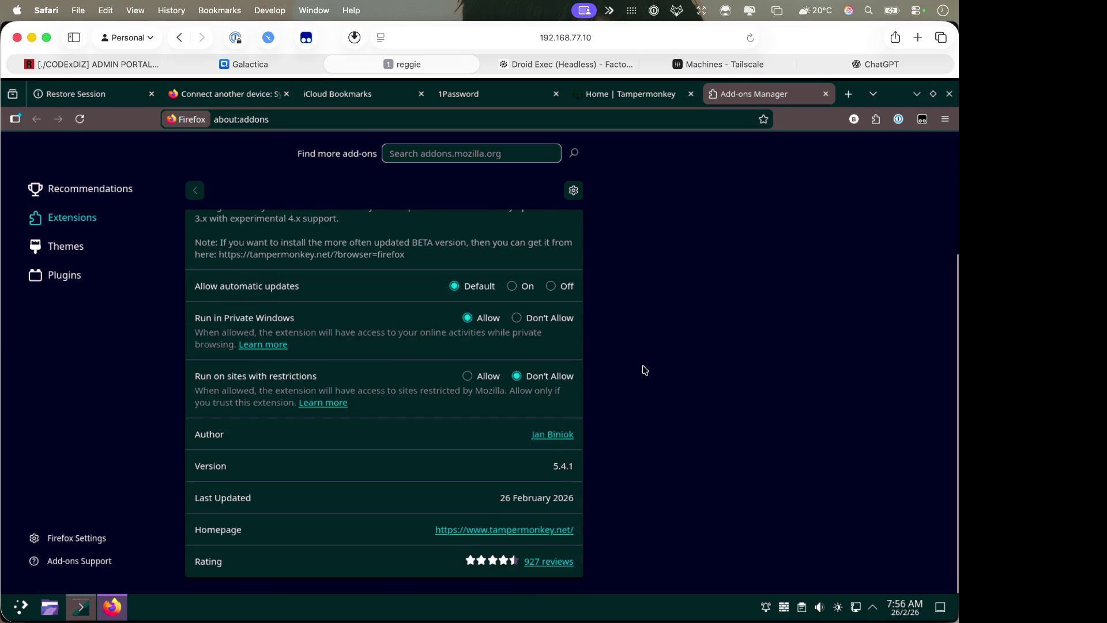
{"action": "scroll", "coordinate": [645, 371], "scroll_direction": "up", "scroll_amount": 5}
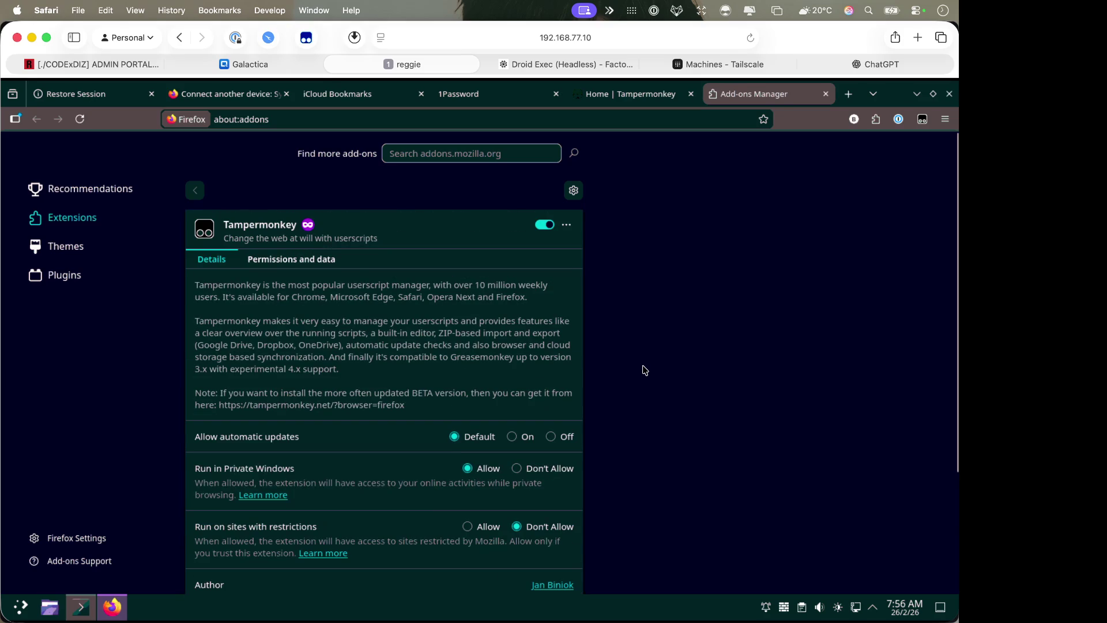
{"action": "left_click", "coordinate": [567, 225]}
{"action": "left_click", "coordinate": [640, 206]}
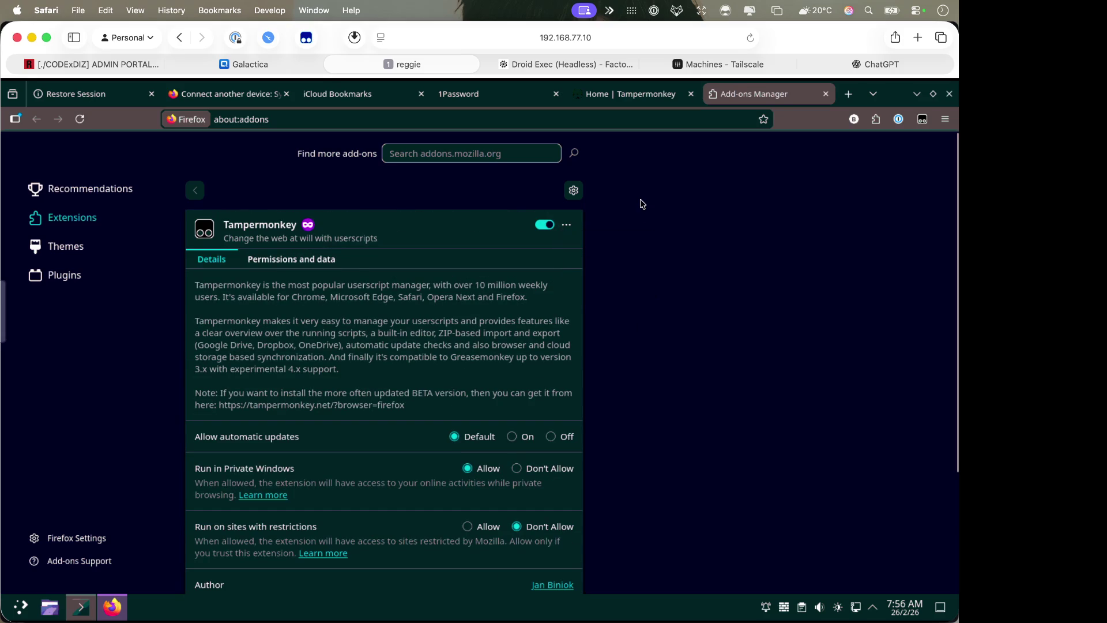
{"action": "left_click", "coordinate": [574, 191]}
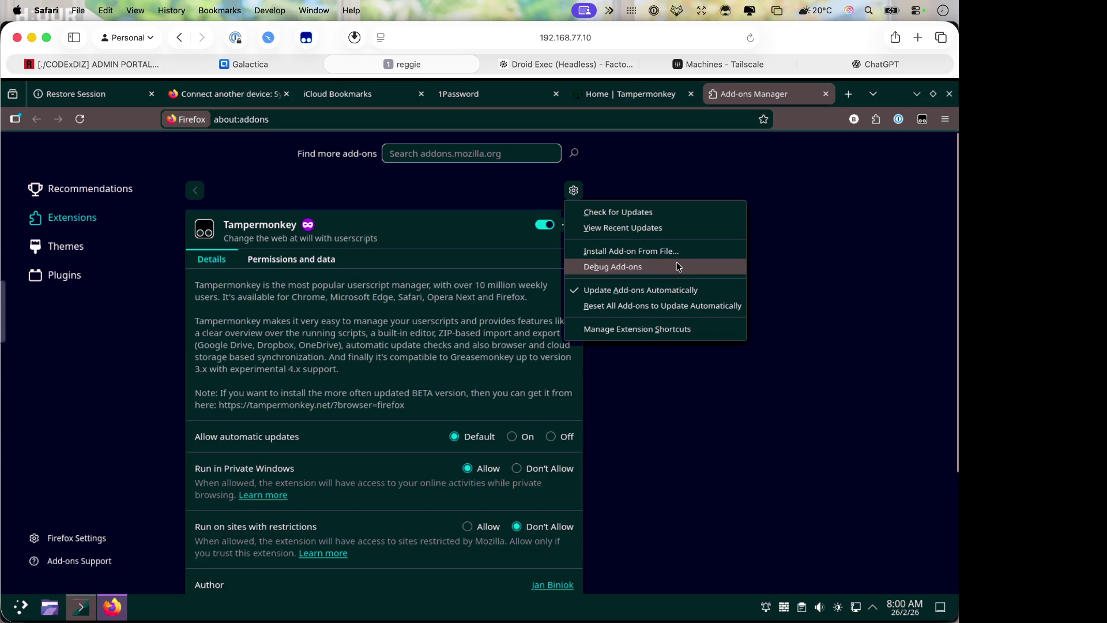
{"action": "left_click", "coordinate": [651, 374]}
{"action": "scroll", "coordinate": [637, 417], "scroll_direction": "down", "scroll_amount": 3}
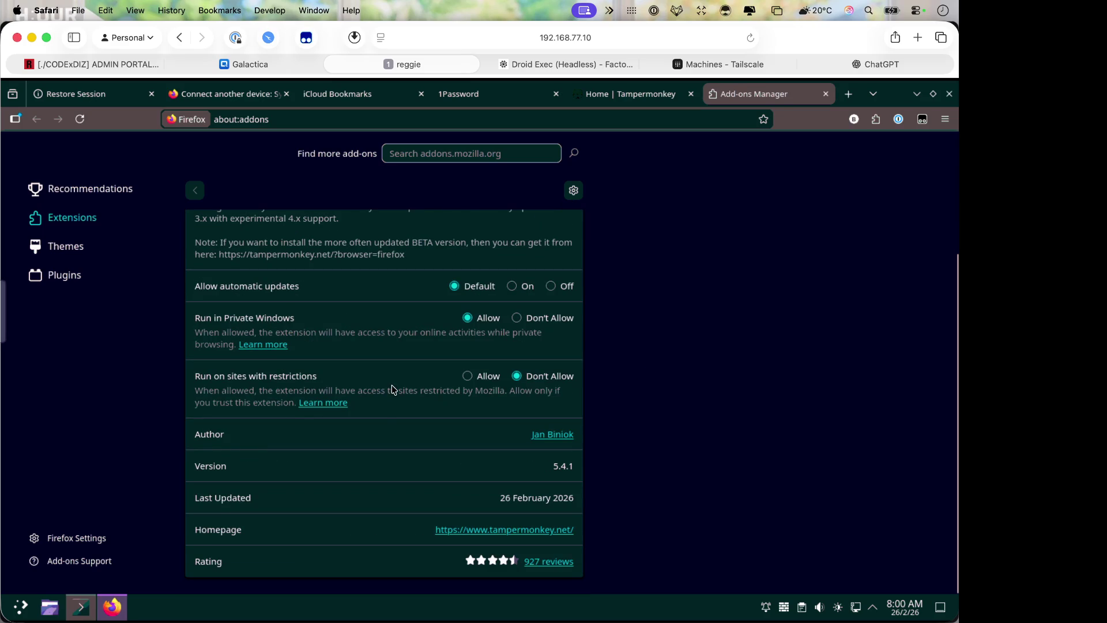
{"action": "scroll", "coordinate": [394, 509], "scroll_direction": "up", "scroll_amount": 3}
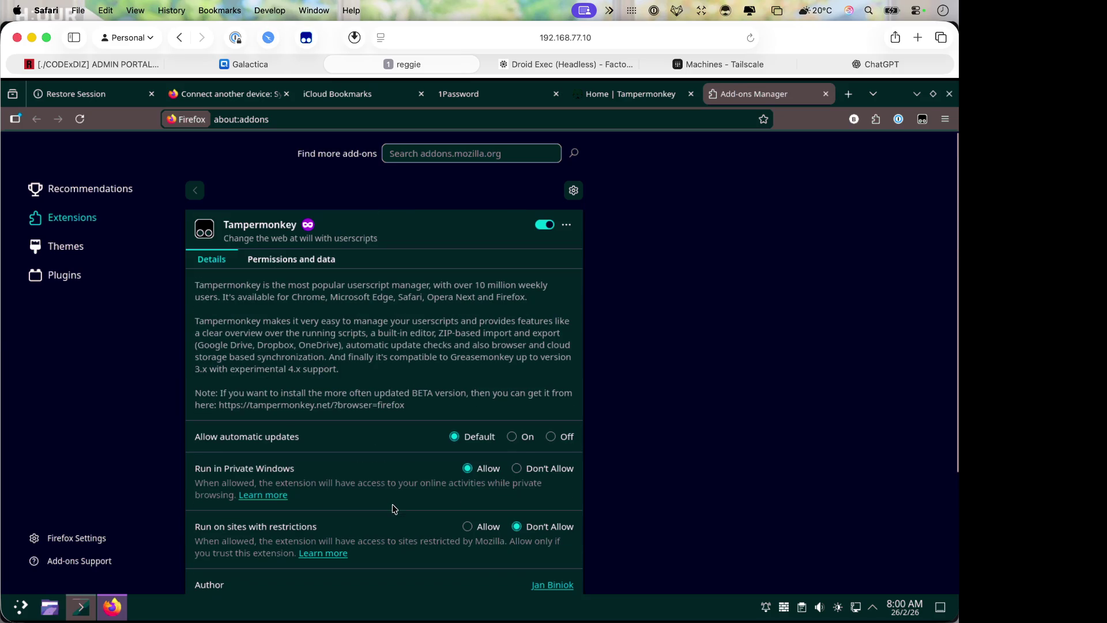
Open Tampermonkey's Preferences settings page and decline the anonymous statistics request.
{"action": "left_click", "coordinate": [568, 227]}
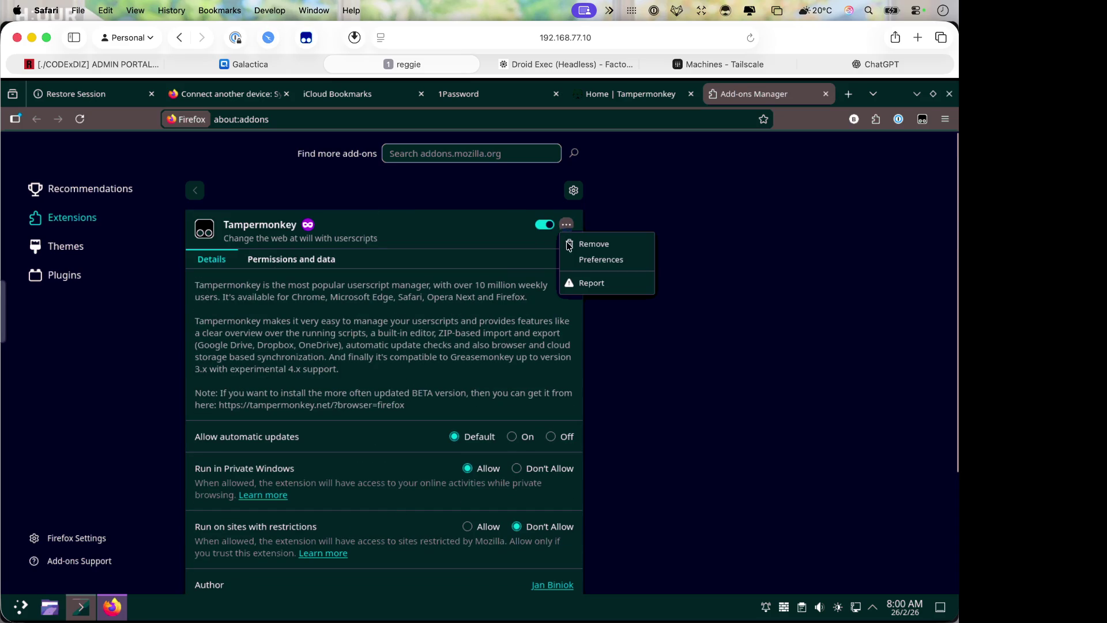
{"action": "left_click", "coordinate": [595, 262]}
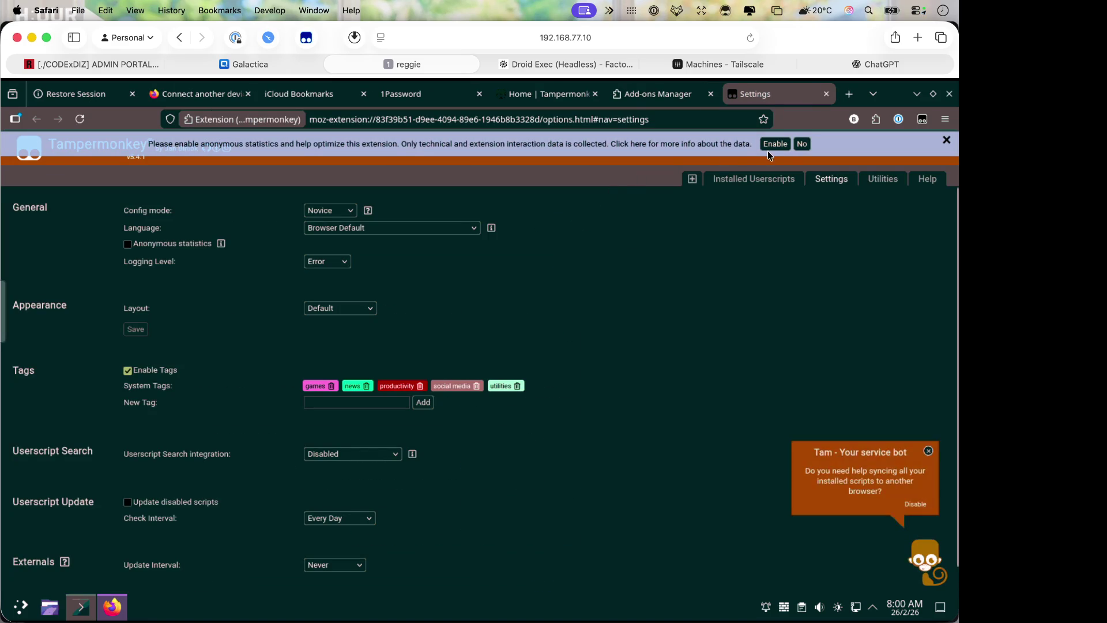
{"action": "left_click", "coordinate": [773, 143]}
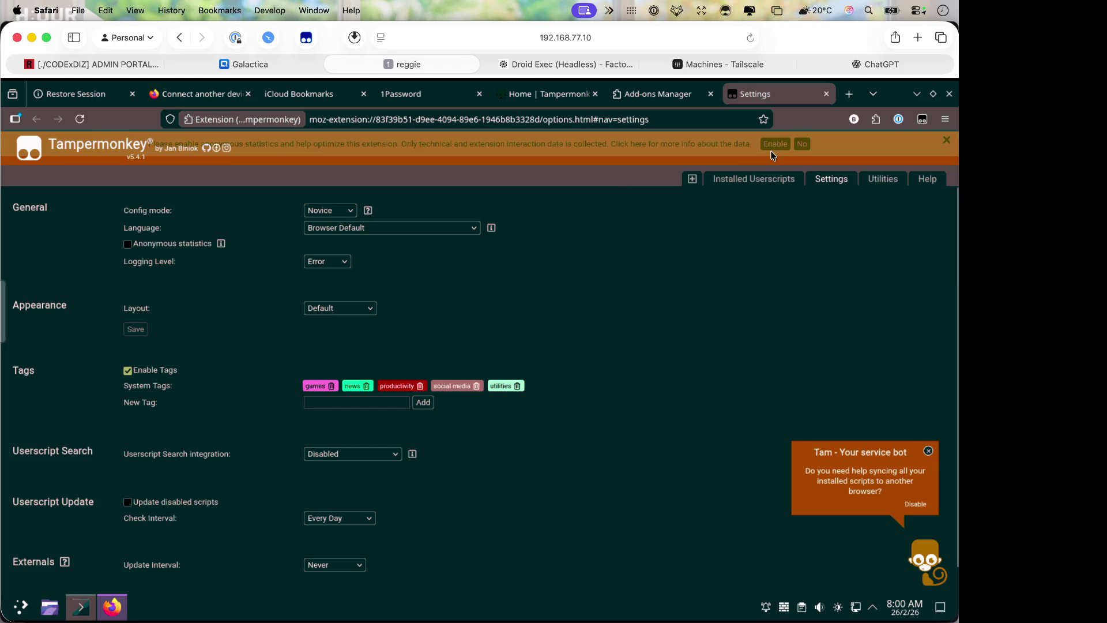
Show Google Drive backups under Utilities and sign in with the saved Google account's passkey.
{"action": "left_click", "coordinate": [885, 180]}
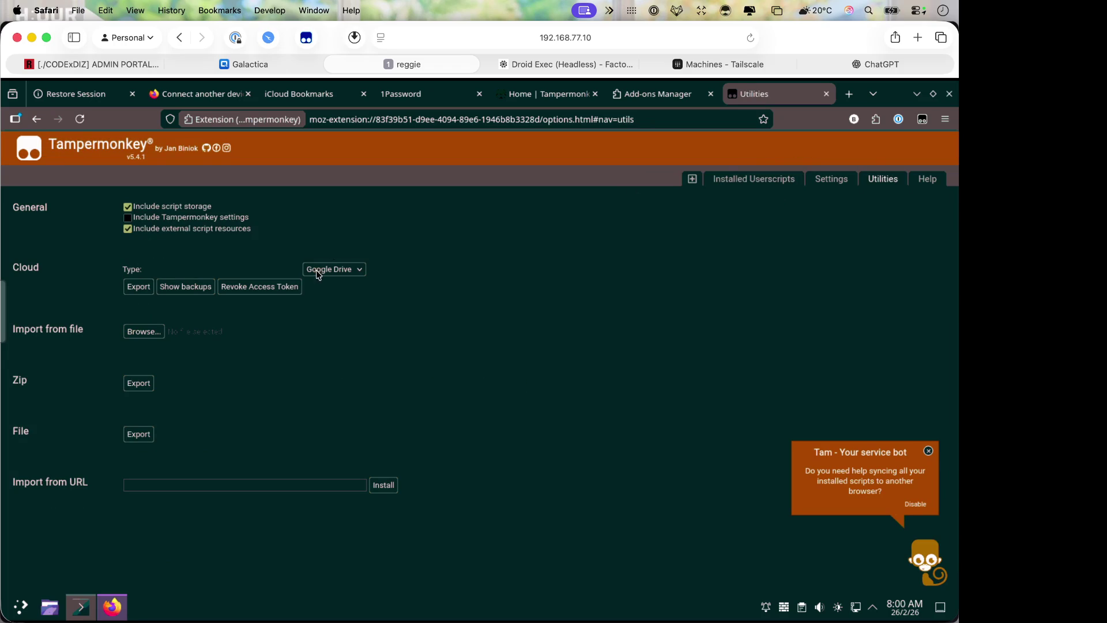
{"action": "left_click", "coordinate": [195, 288]}
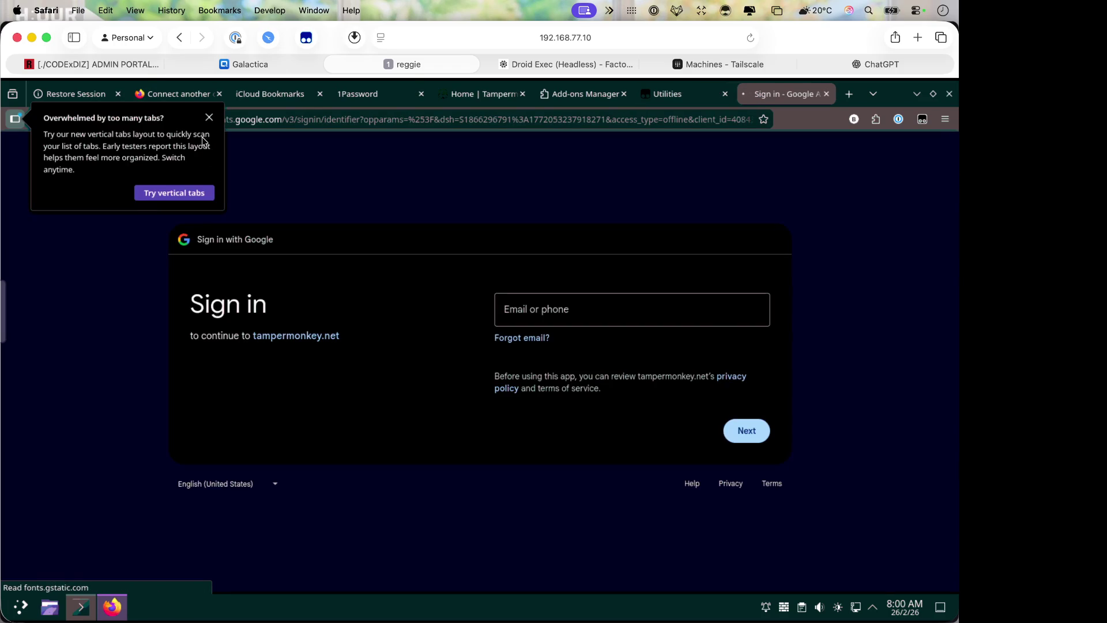
{"action": "left_click", "coordinate": [209, 119]}
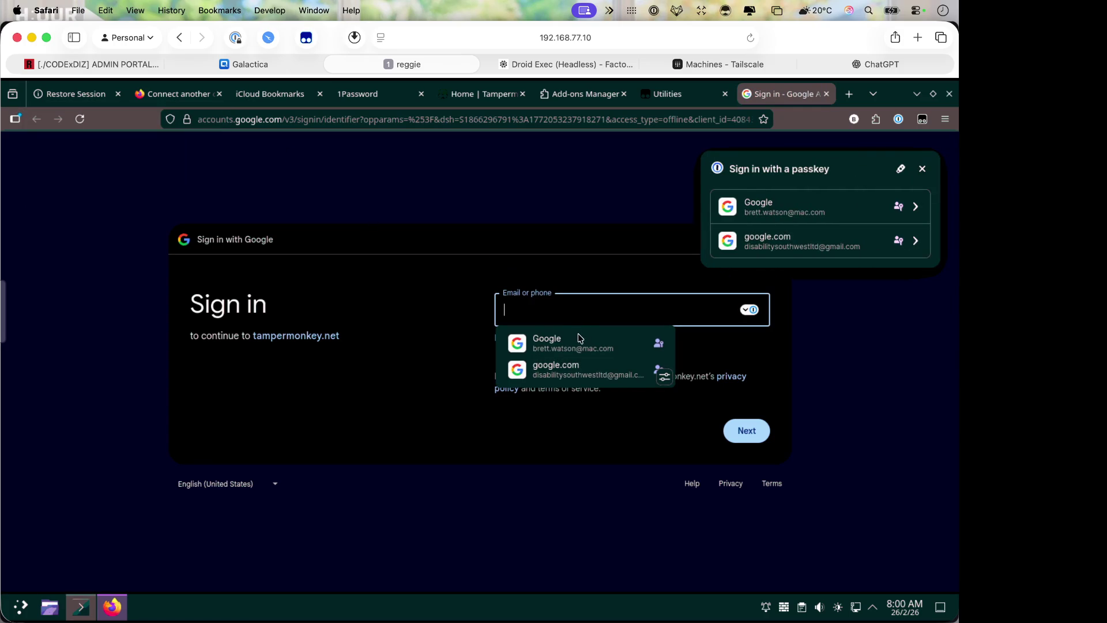
{"action": "left_click", "coordinate": [579, 341]}
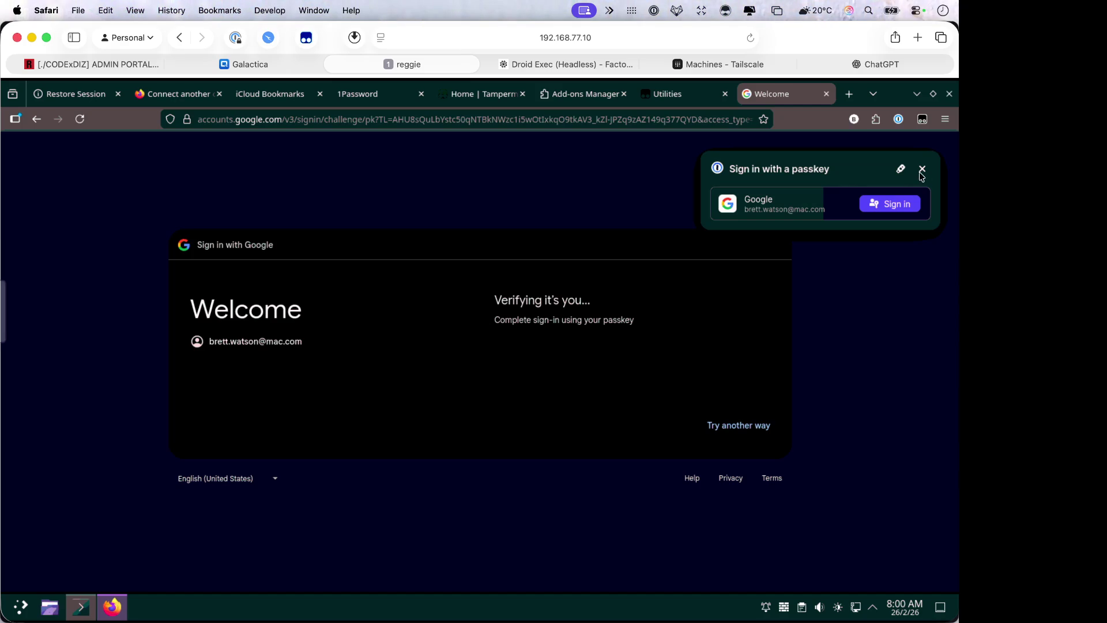
{"action": "left_click", "coordinate": [899, 208]}
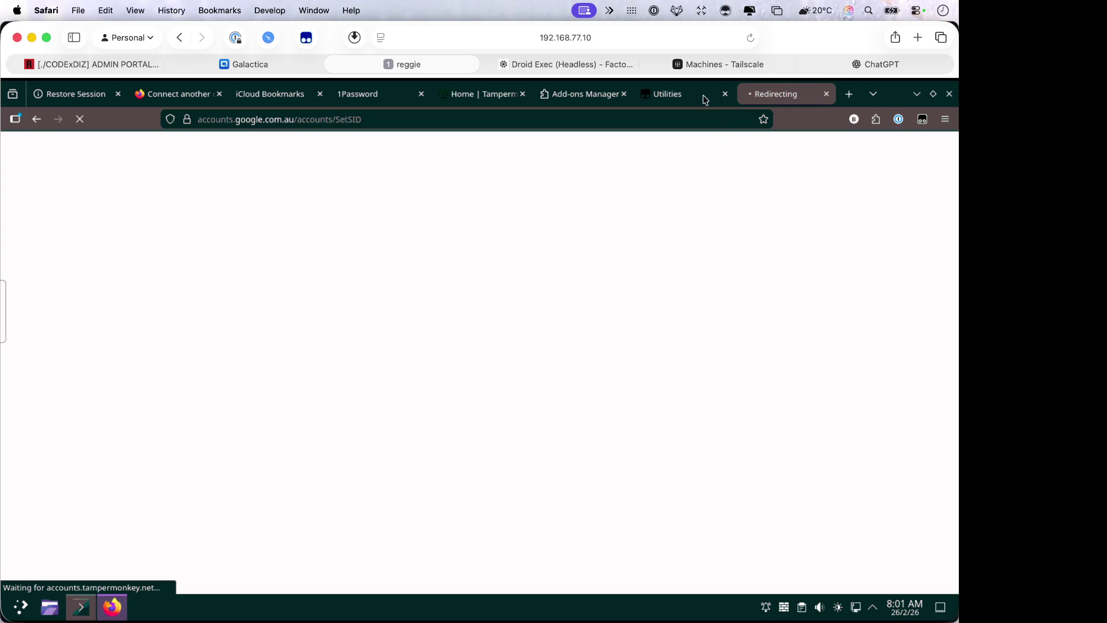
Import settings and userscripts from the June 2025 Drive backup and include Tampermonkey settings.
{"action": "left_click", "coordinate": [692, 89]}
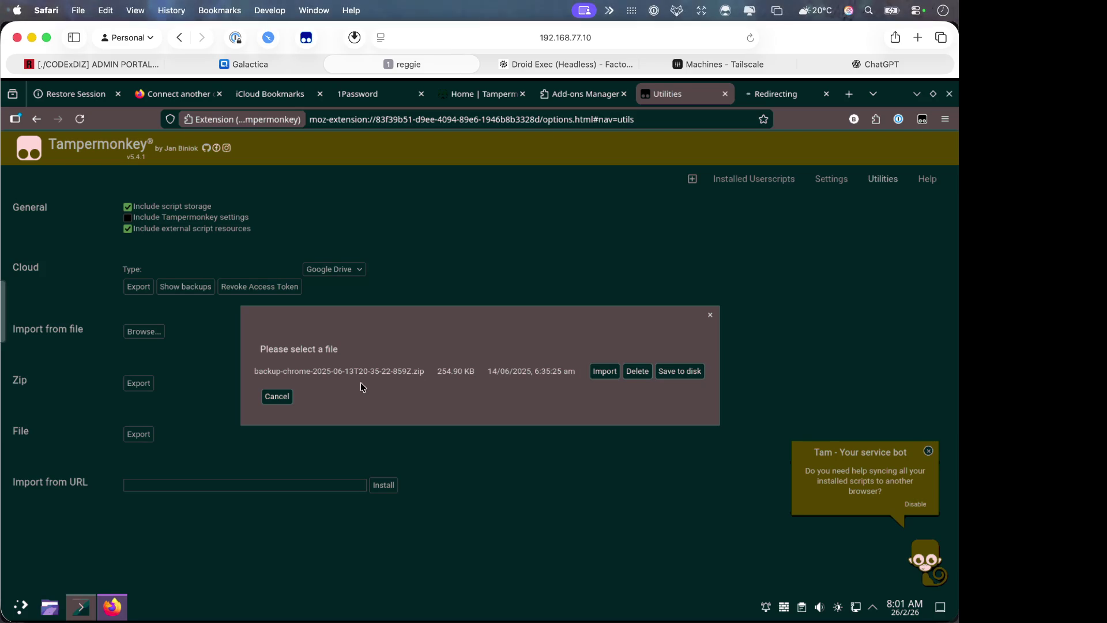
{"action": "left_click", "coordinate": [604, 372]}
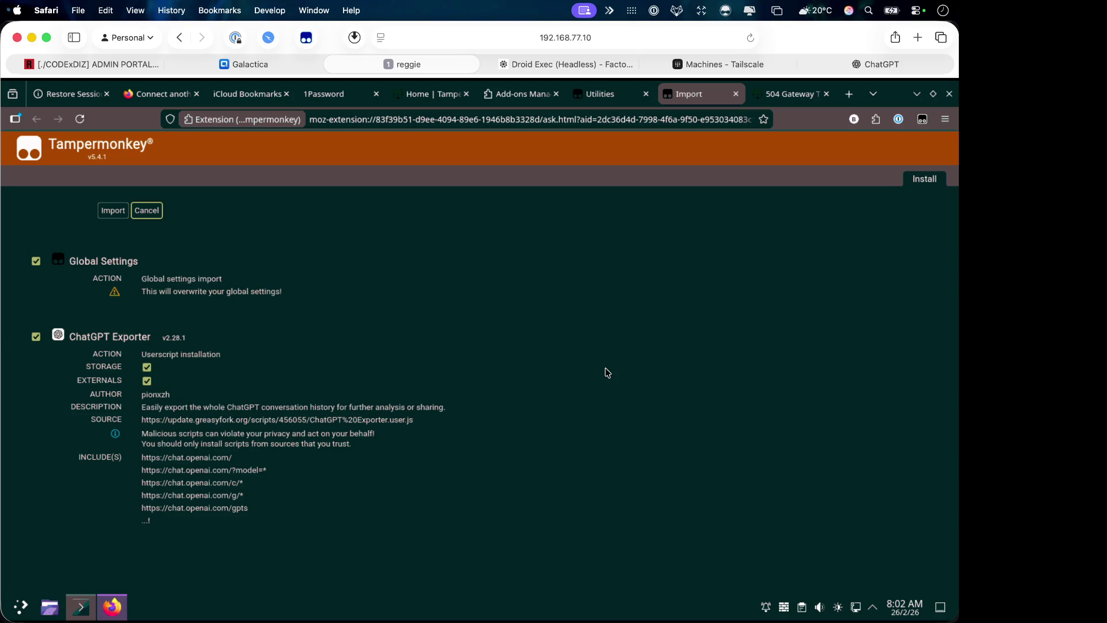
{"action": "left_click", "coordinate": [113, 211]}
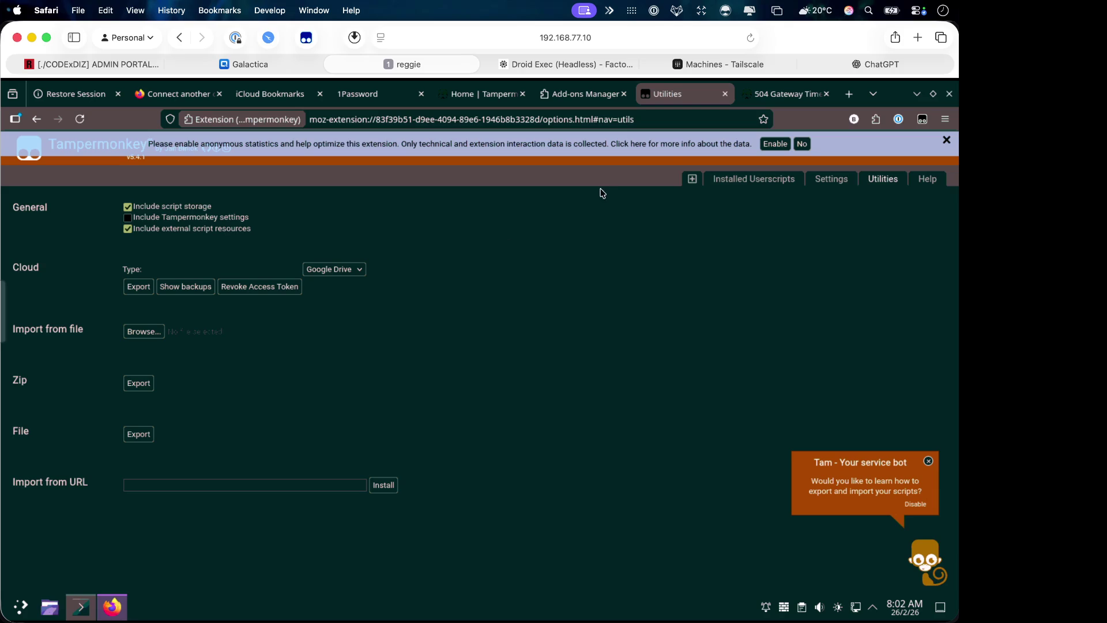
{"action": "left_click", "coordinate": [772, 143]}
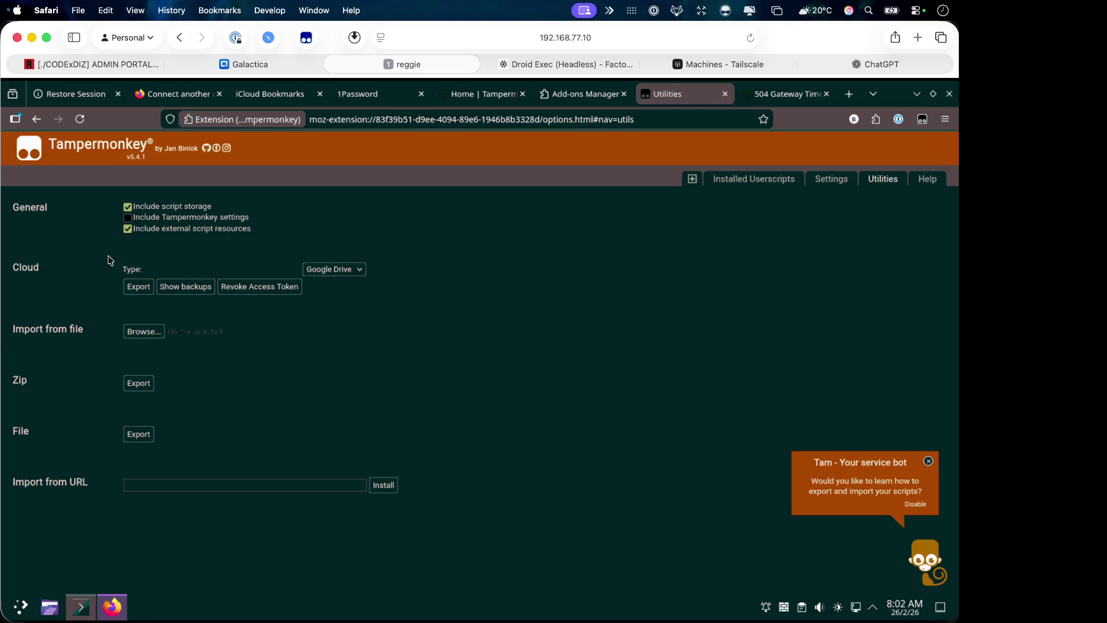
{"action": "left_click", "coordinate": [128, 218]}
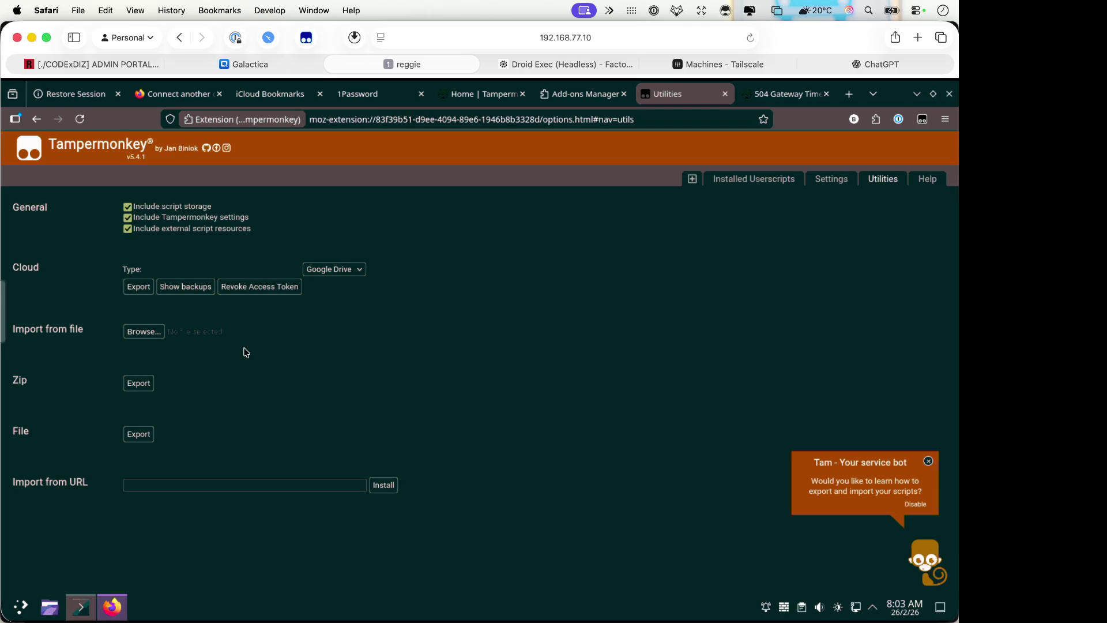
Keep Google Drive as the cloud storage and list the backups stored there.
{"action": "left_click", "coordinate": [139, 336]}
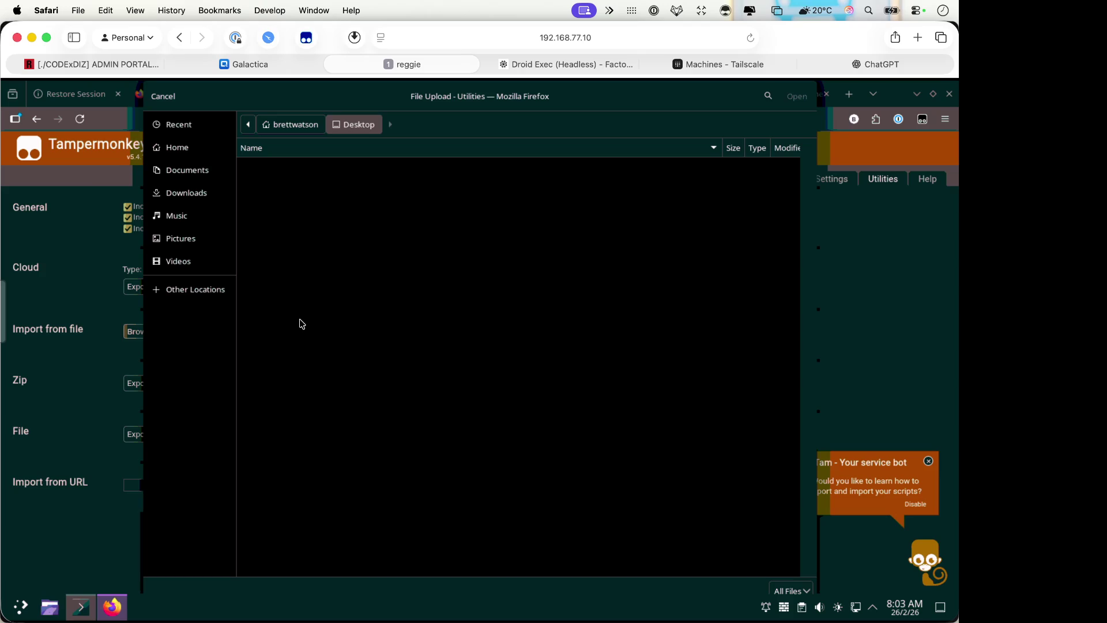
{"action": "left_click", "coordinate": [164, 96]}
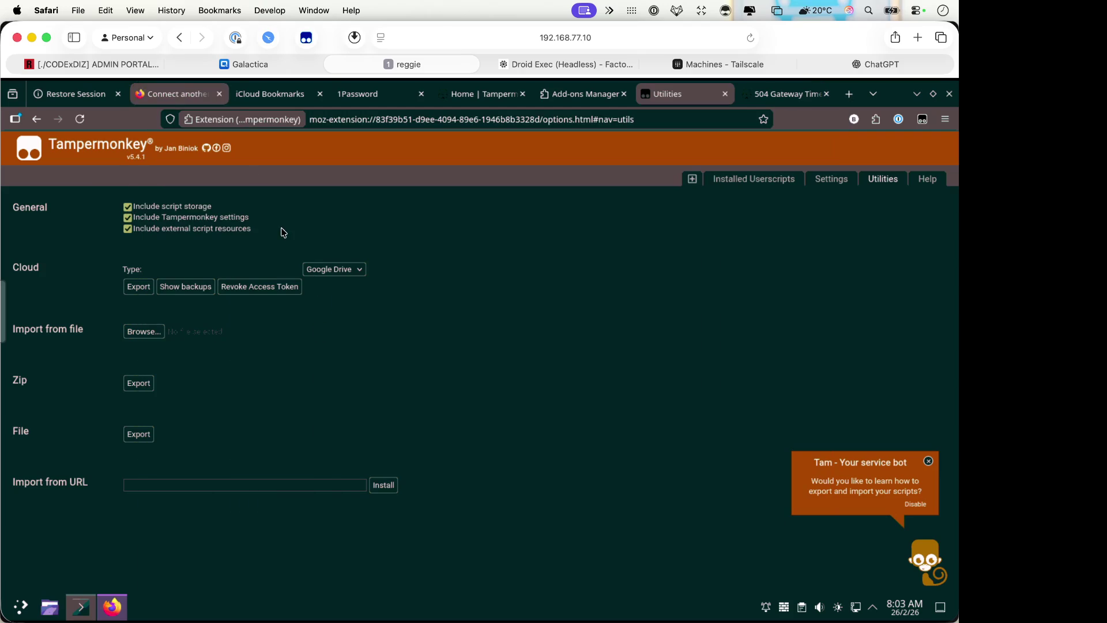
{"action": "left_click", "coordinate": [344, 272]}
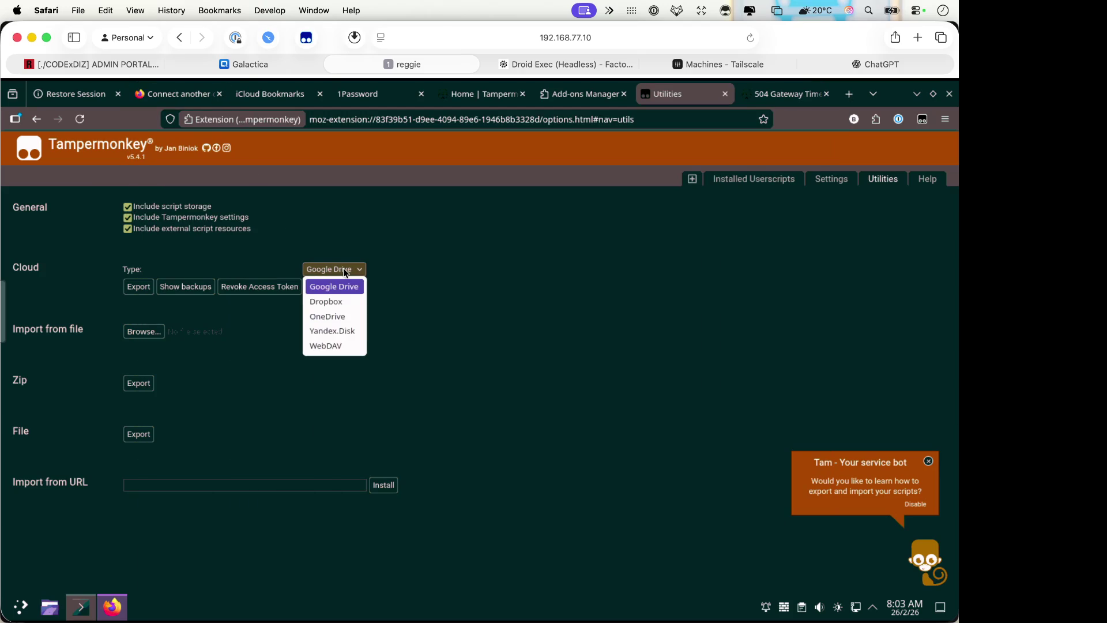
{"action": "left_click", "coordinate": [429, 254]}
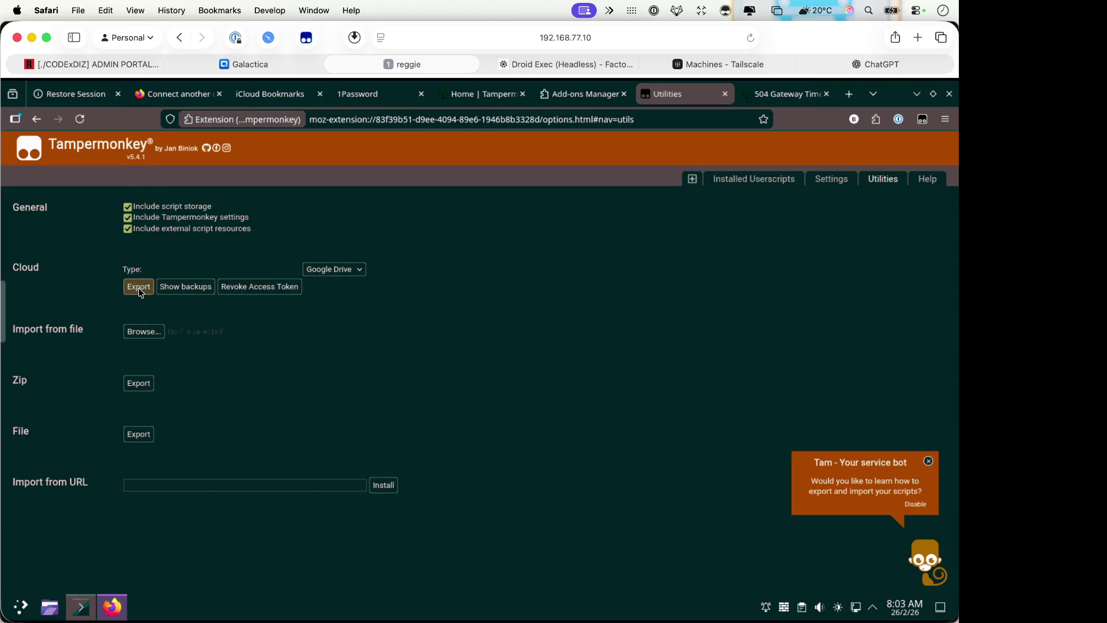
{"action": "left_click", "coordinate": [182, 288]}
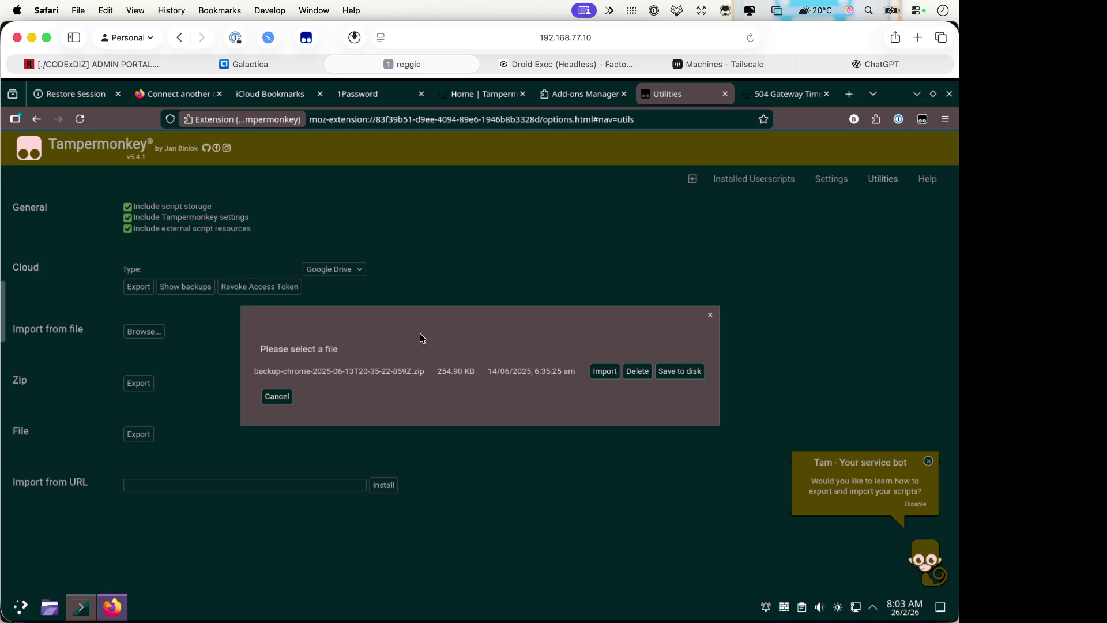
Import backup-chrome-2025-06-13T20-35-22-859Z.zip, decline usage statistics, and close the Utilities tab.
{"action": "left_click", "coordinate": [605, 373]}
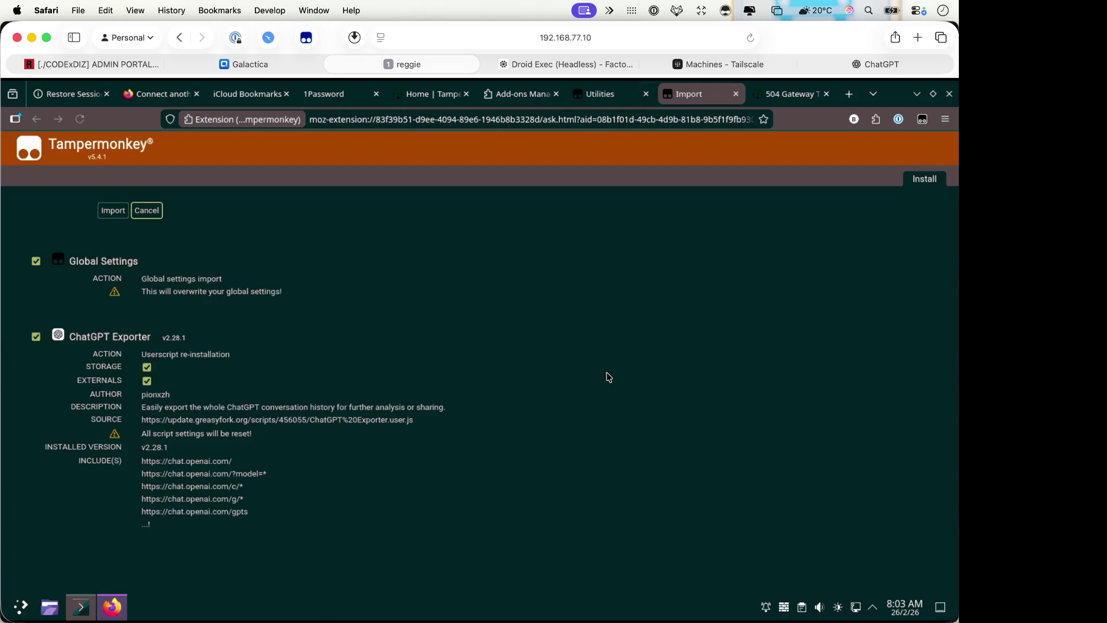
{"action": "left_click", "coordinate": [106, 214]}
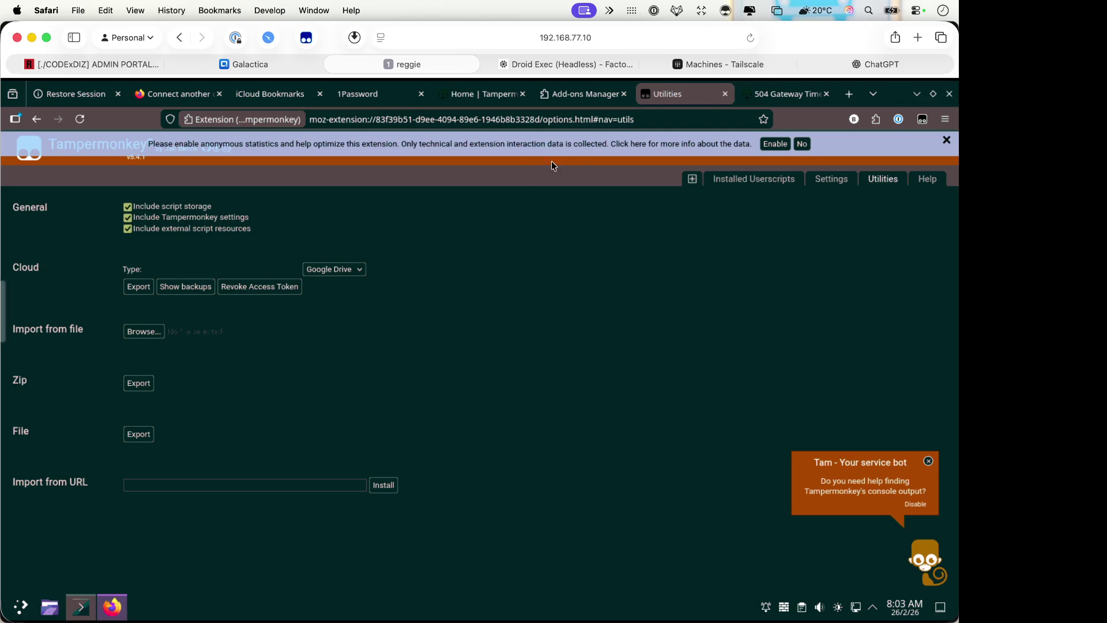
{"action": "left_click", "coordinate": [776, 144]}
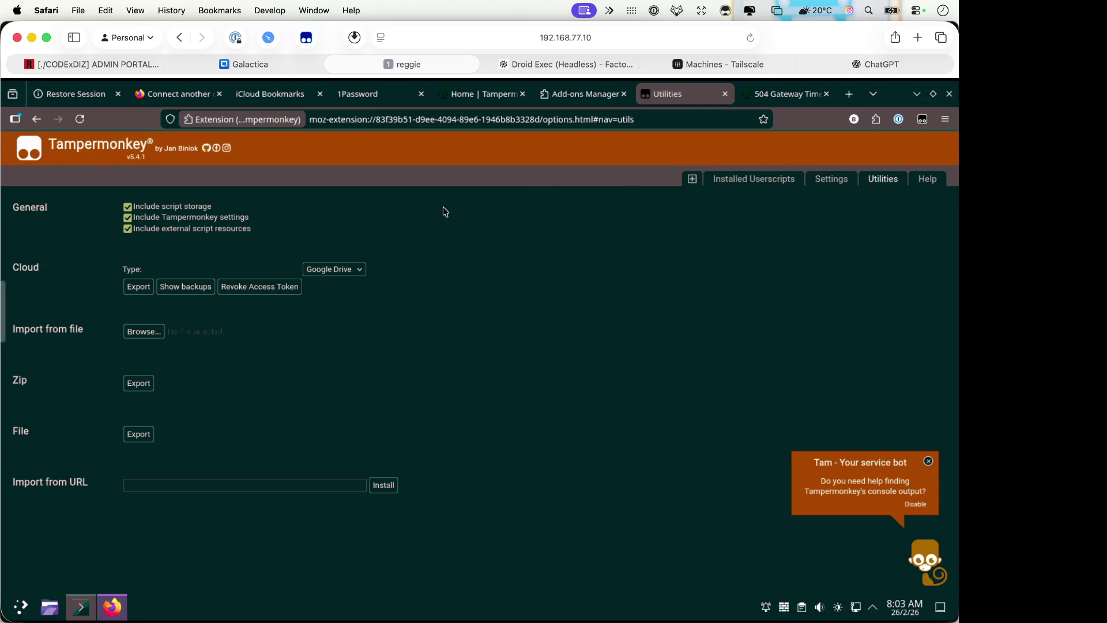
{"action": "left_click", "coordinate": [728, 95]}
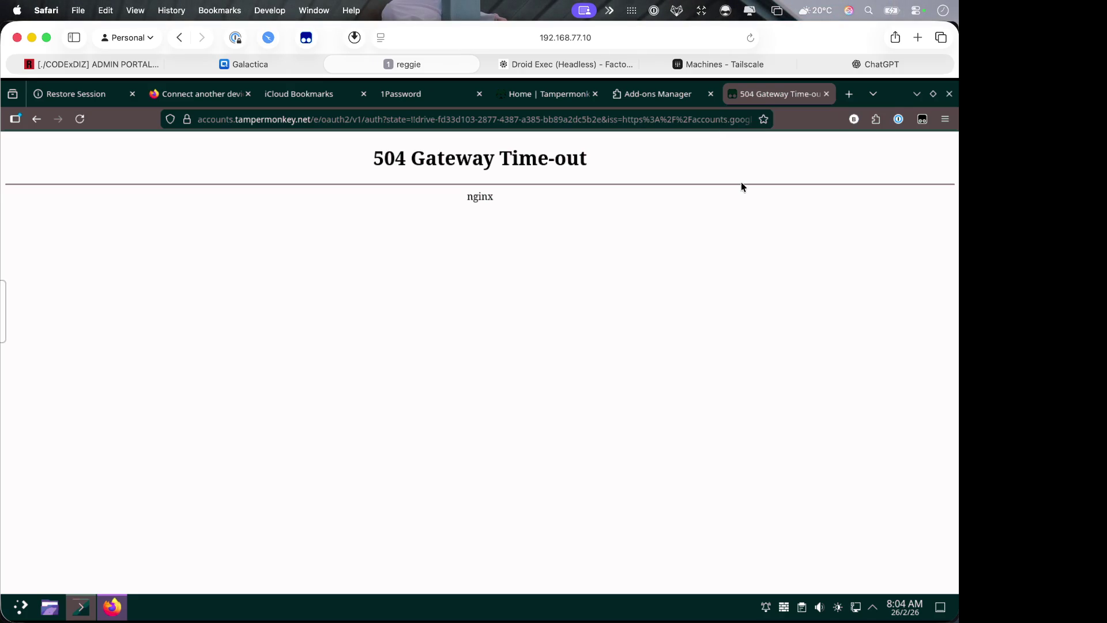
Close the 504 error, Add-ons Manager, Tampermonkey homepage and 1Password welcome tabs.
{"action": "left_click", "coordinate": [825, 94]}
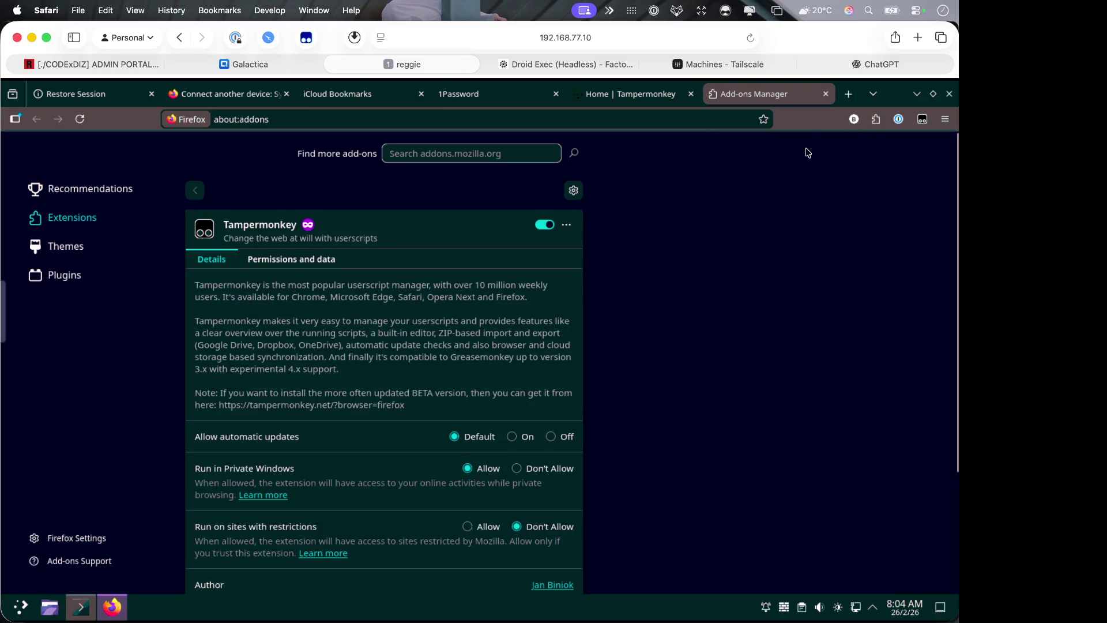
{"action": "left_click", "coordinate": [826, 93]}
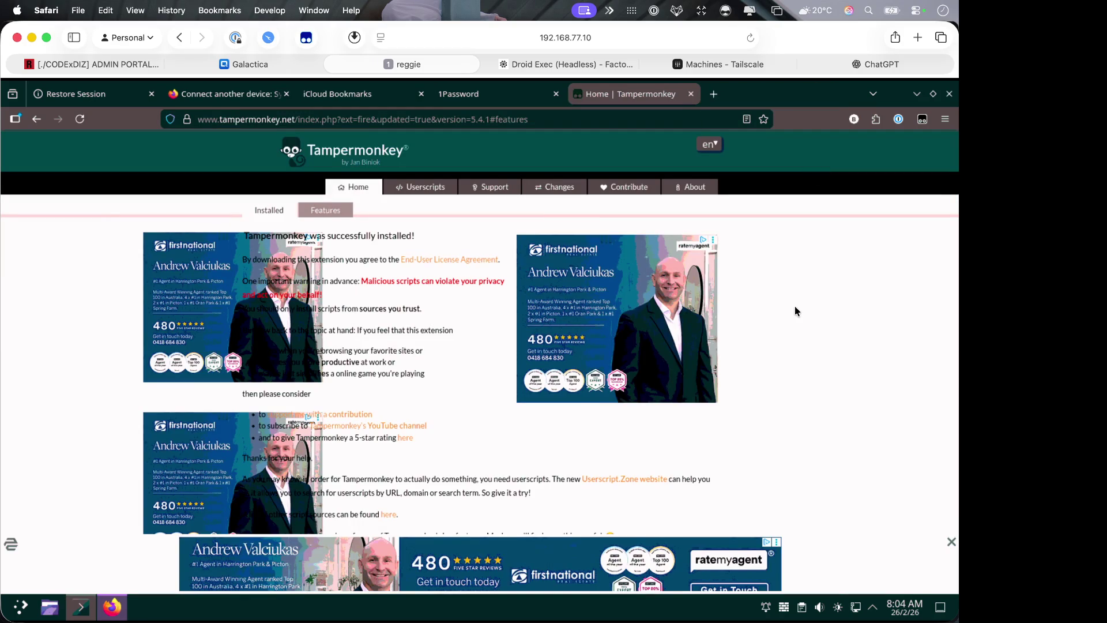
{"action": "left_click", "coordinate": [14, 119]}
{"action": "left_click", "coordinate": [690, 94]}
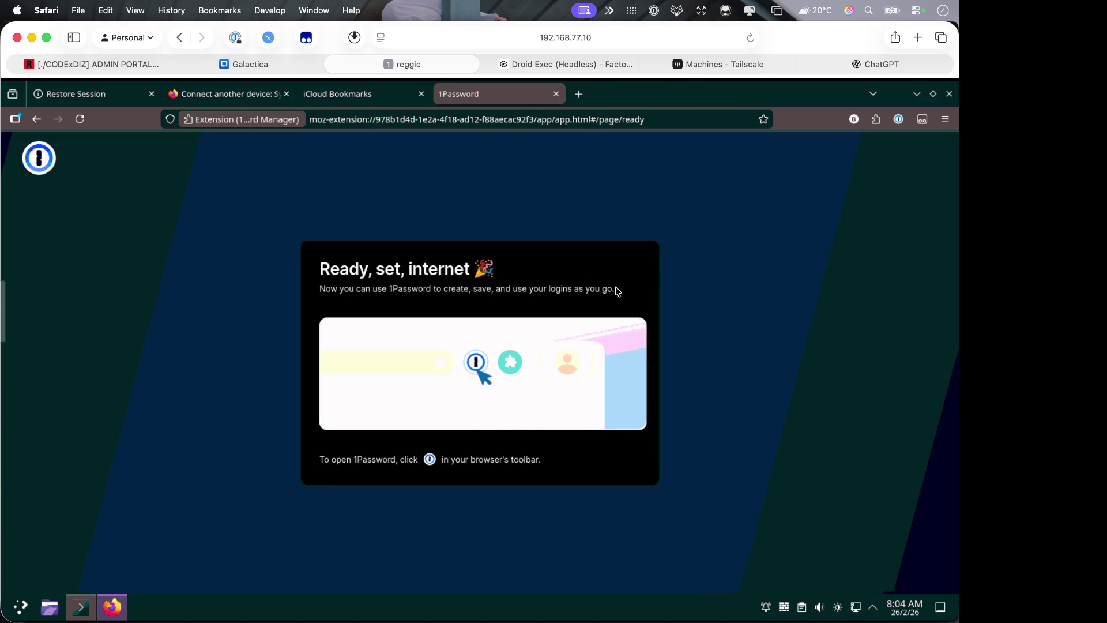
{"action": "left_click", "coordinate": [555, 94]}
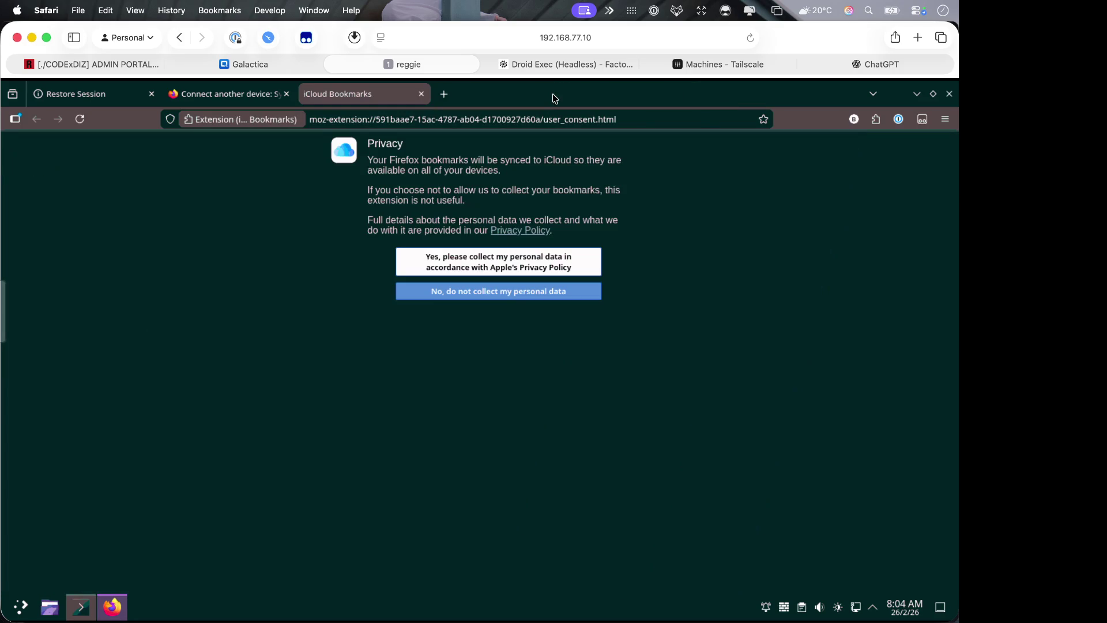
Close the iCloud Bookmarks consent tab and continue pairing with Firefox for mobile already installed.
{"action": "left_click", "coordinate": [468, 263]}
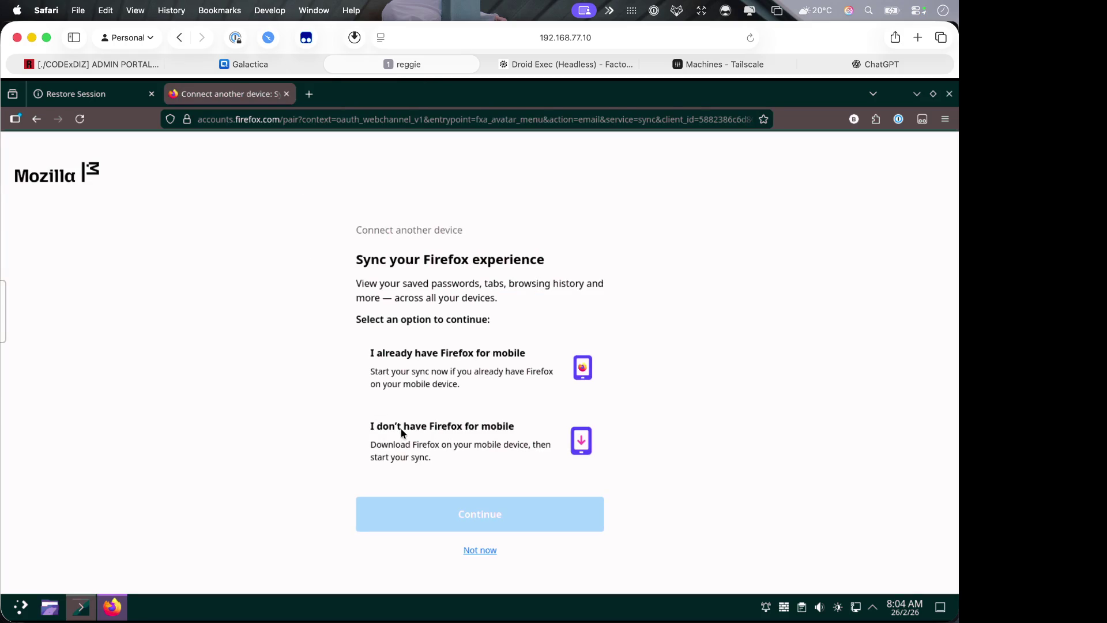
{"action": "left_click", "coordinate": [476, 375]}
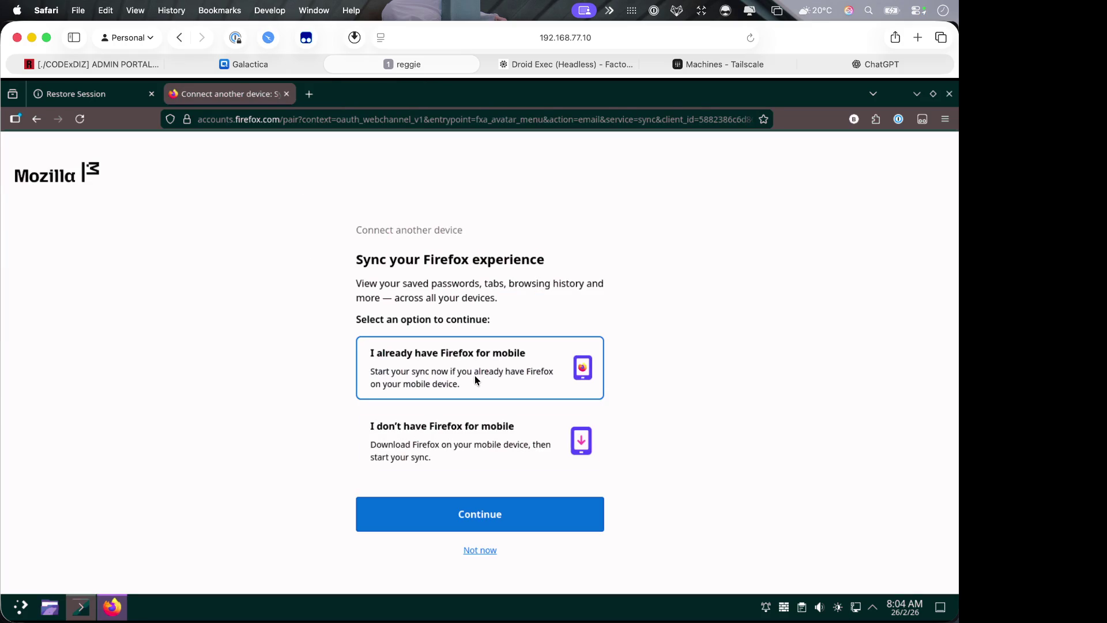
{"action": "left_click", "coordinate": [499, 527]}
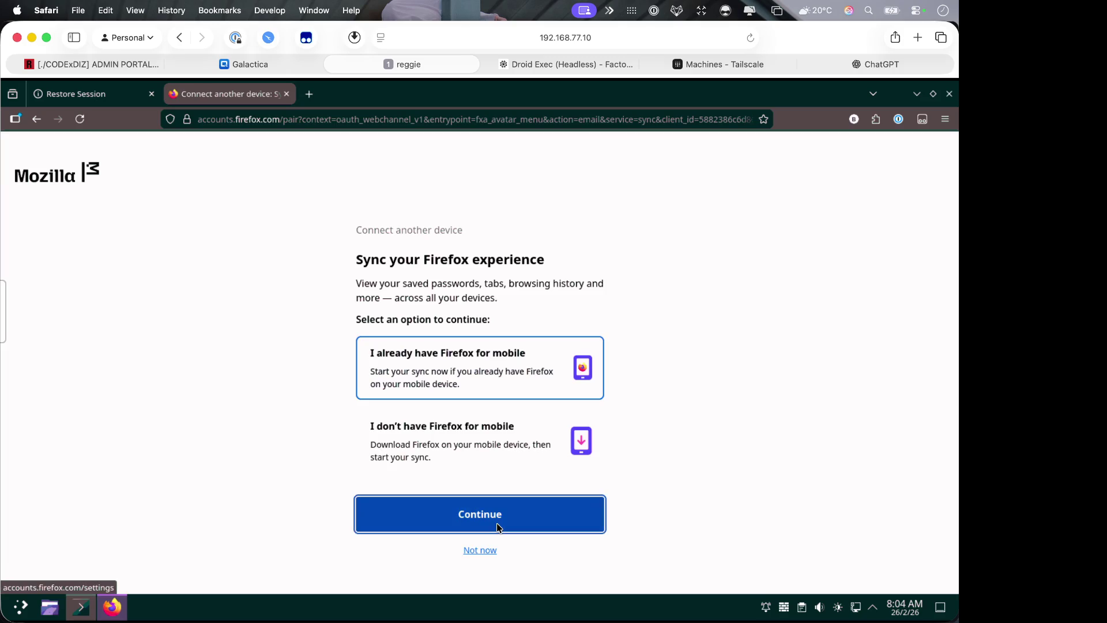
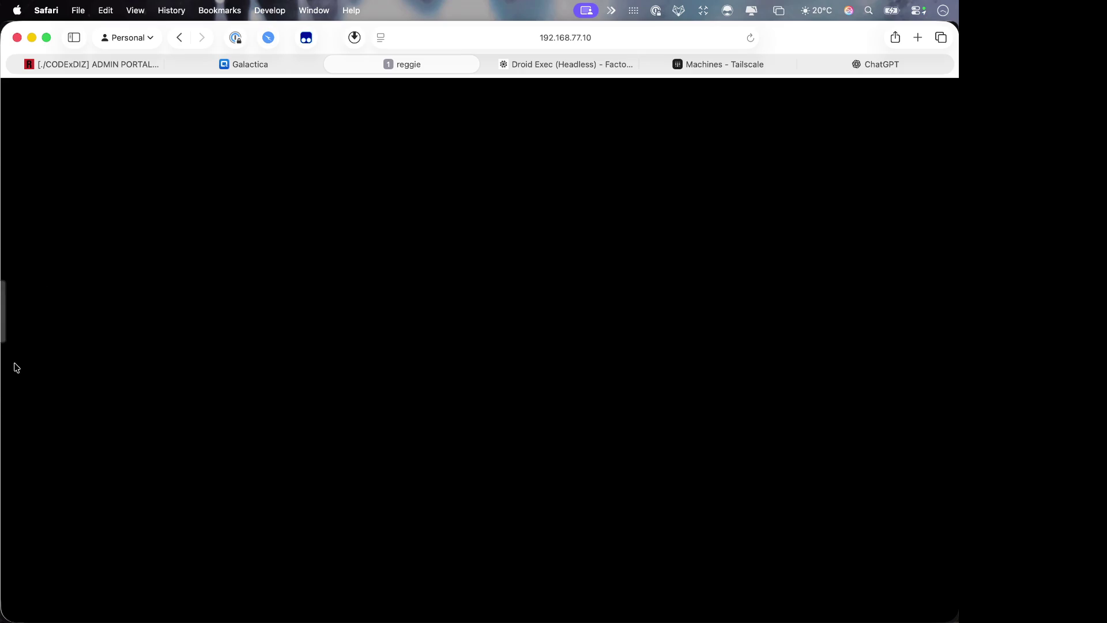
Switch the noVNC stream to Medium (>10 Mbits) display quality from the side control bar.
{"action": "left_click", "coordinate": [3, 314]}
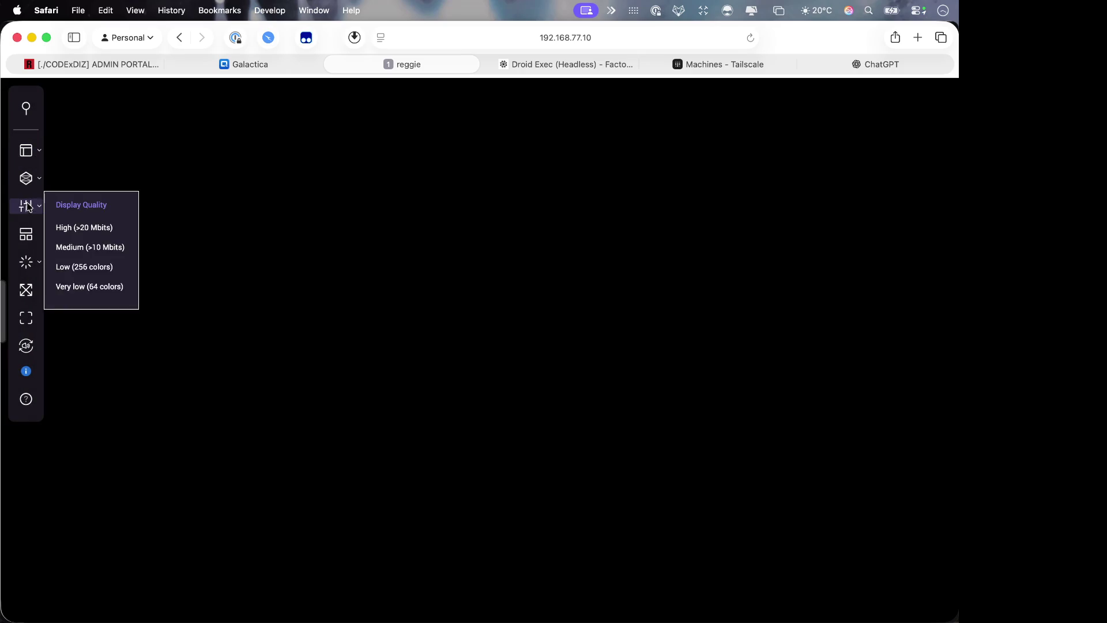
{"action": "mouse_move", "coordinate": [35, 269]}
{"action": "mouse_move", "coordinate": [32, 208]}
{"action": "left_click", "coordinate": [83, 269]}
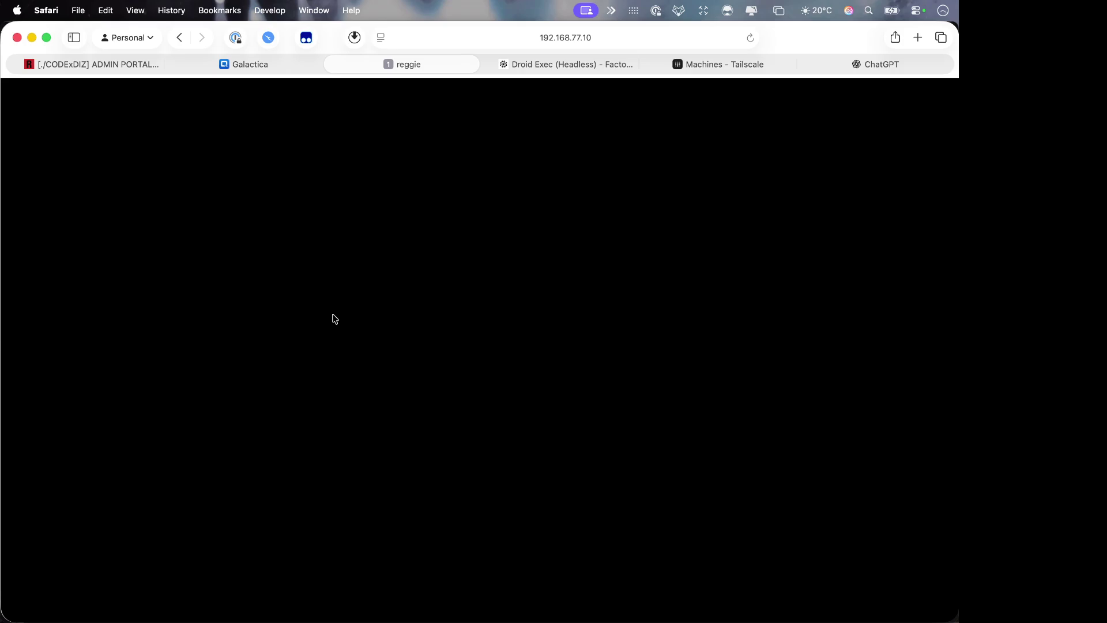
{"action": "mouse_move", "coordinate": [30, 199]}
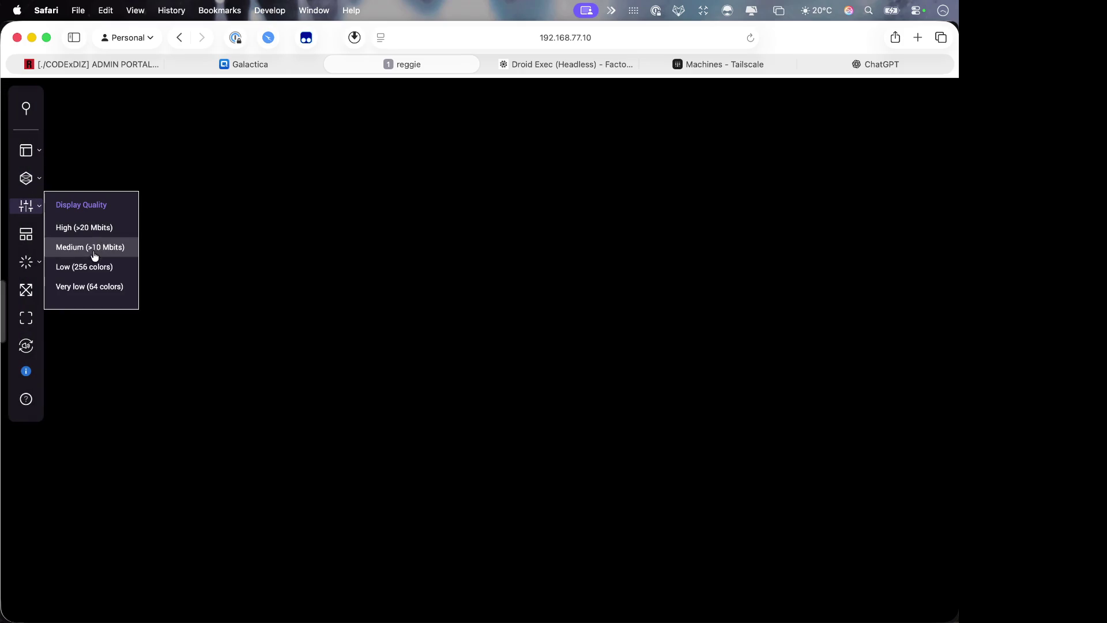
{"action": "left_click", "coordinate": [94, 253]}
{"action": "left_click", "coordinate": [516, 408]}
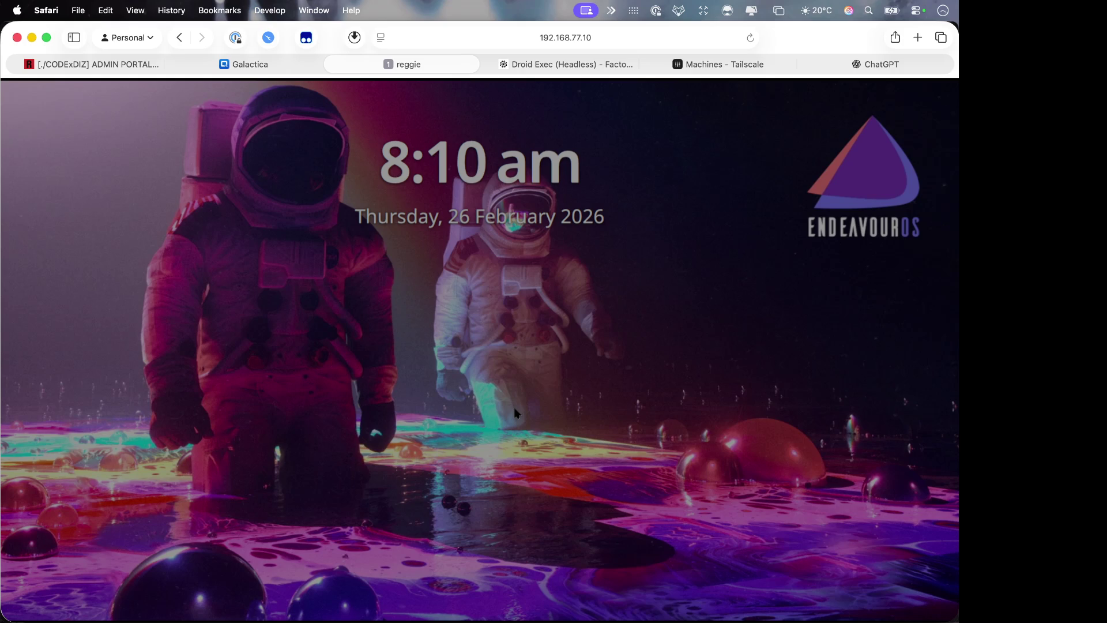
Wake the EndeavourOS lock screen and unlock it with the account password.
{"action": "left_click", "coordinate": [621, 383]}
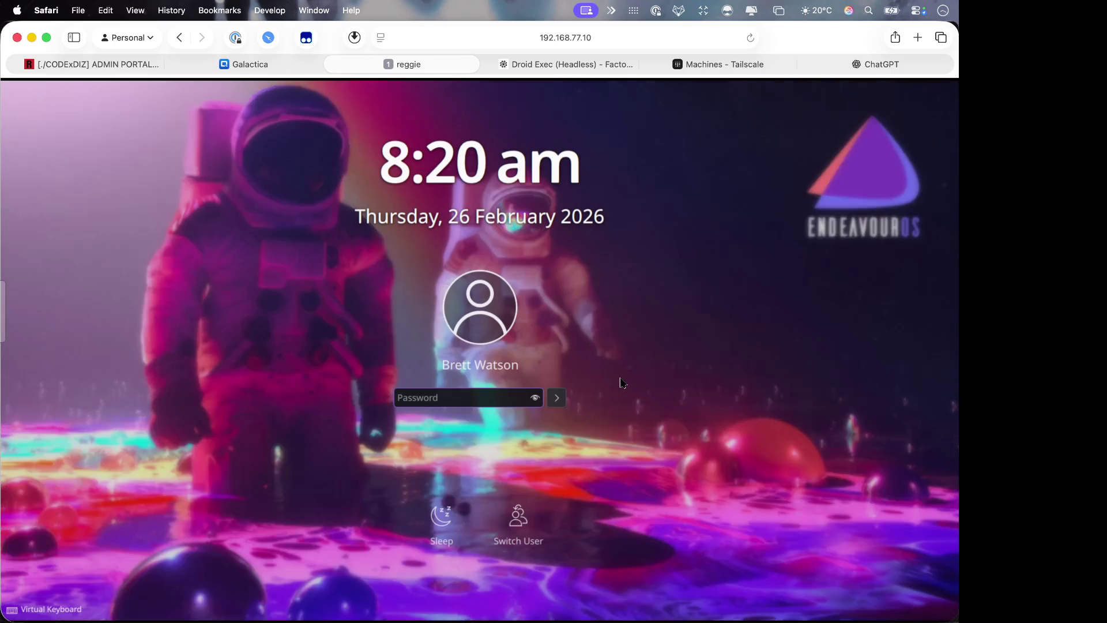
{"action": "type", "text": "••••"}
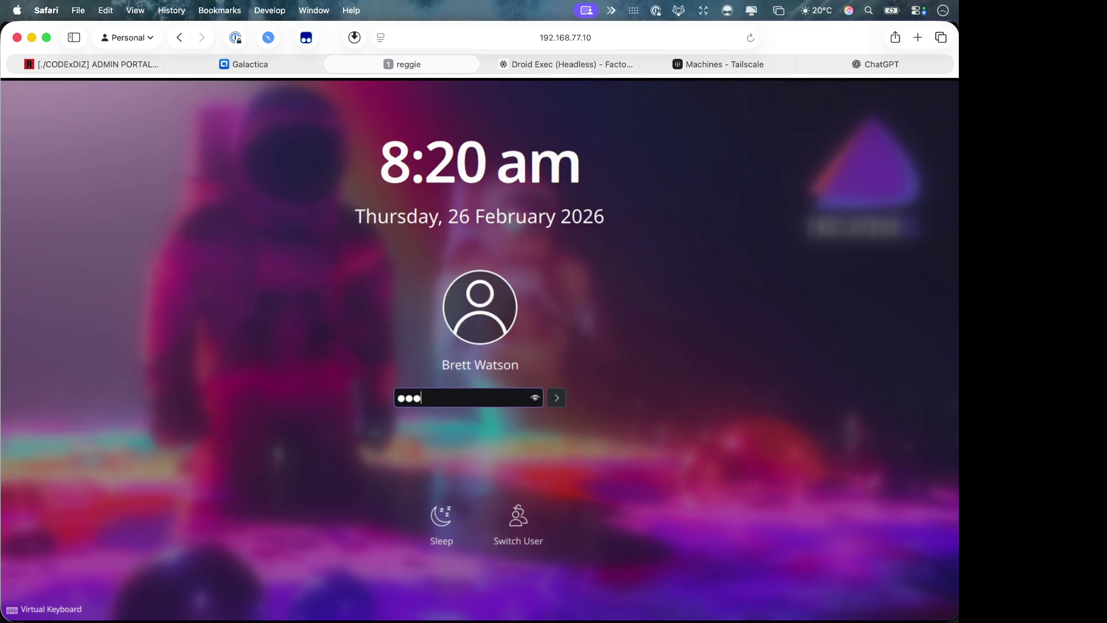
{"action": "type", "text": "••••"}
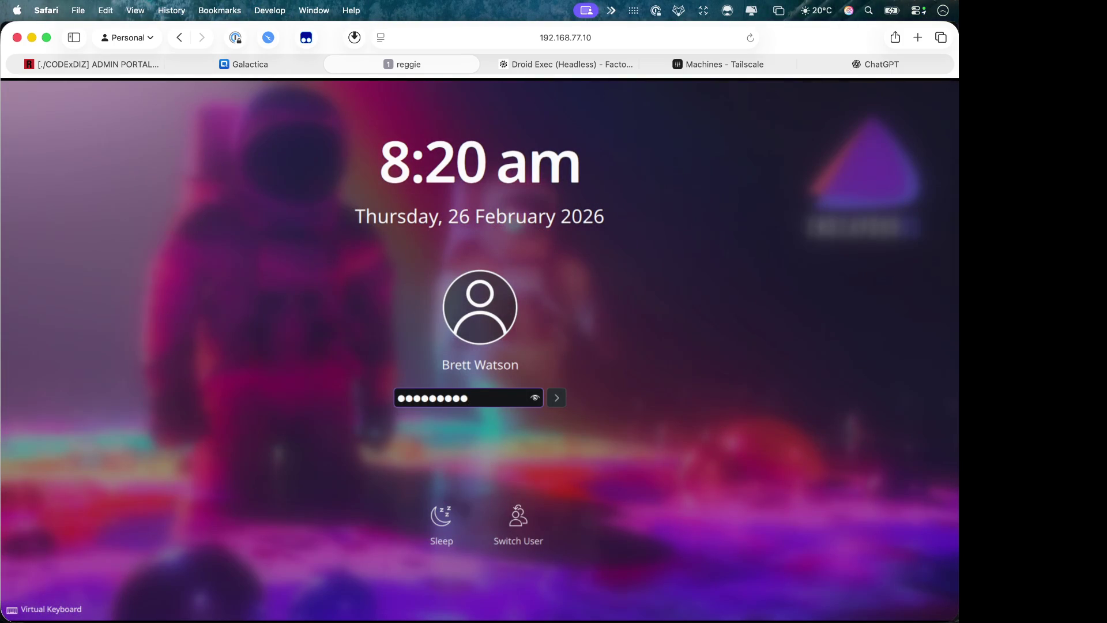
{"action": "key", "text": "Return"}
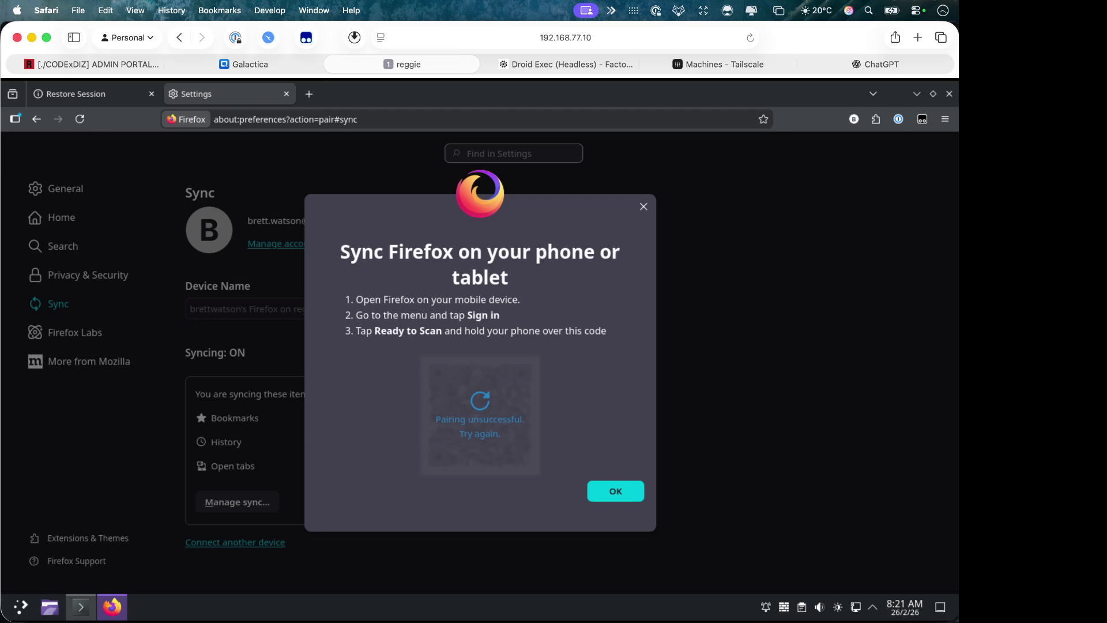
Dismiss the Sync phone-pairing dialog and view the Restore Session tab.
{"action": "left_click", "coordinate": [621, 490]}
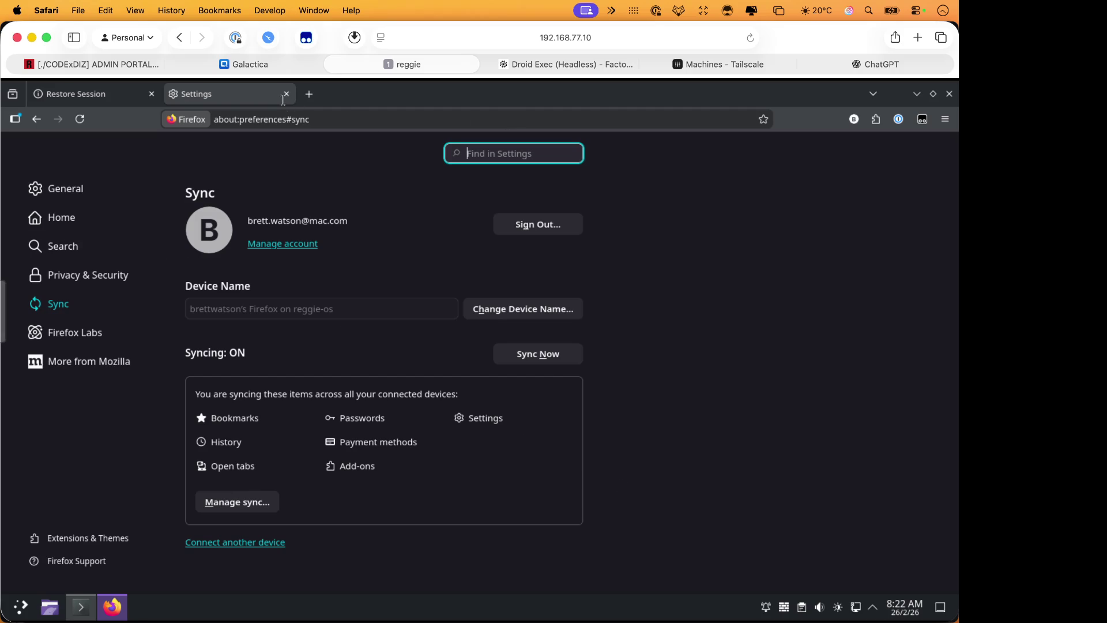
{"action": "left_click", "coordinate": [119, 98]}
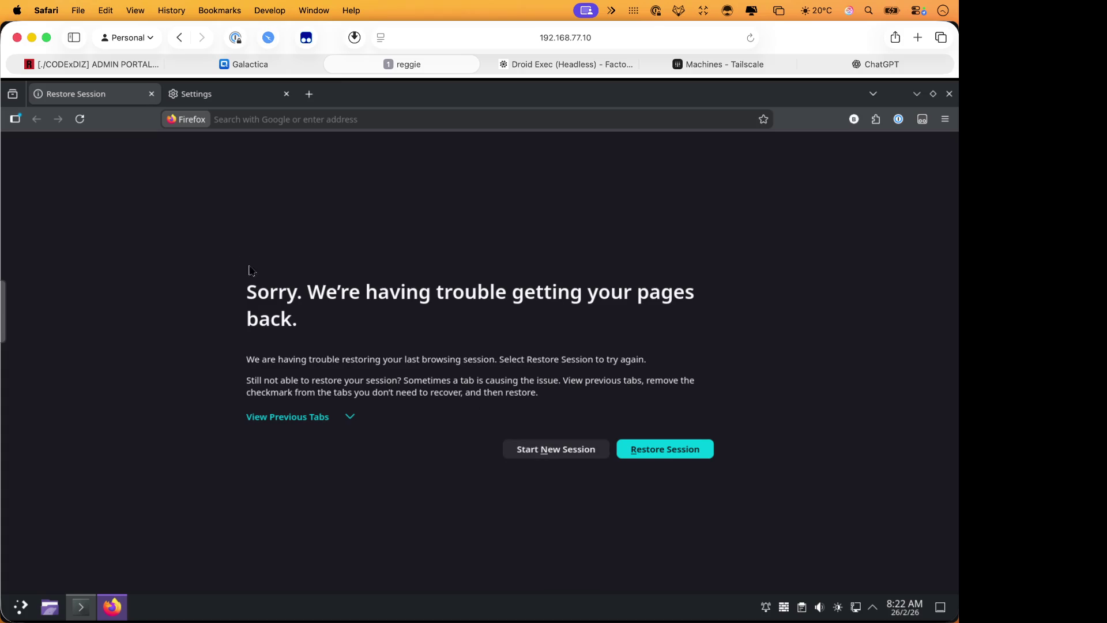
Close the Restore Session tab and the Firefox window, then relaunch Firefox from the taskbar.
{"action": "left_click", "coordinate": [151, 94]}
{"action": "left_click", "coordinate": [152, 93]}
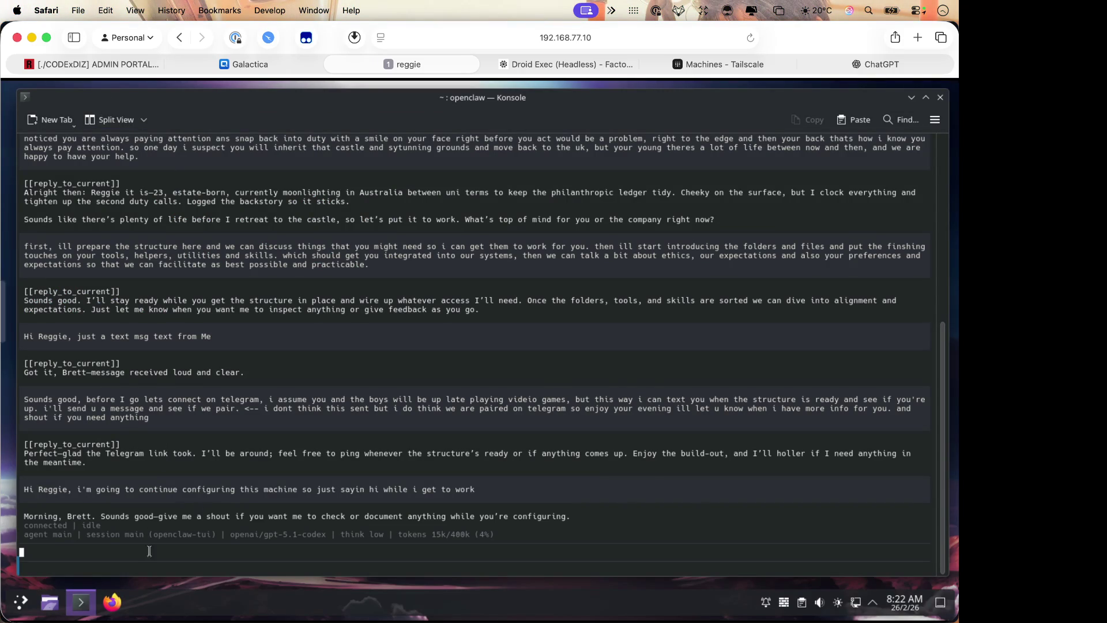
{"action": "left_click", "coordinate": [115, 600]}
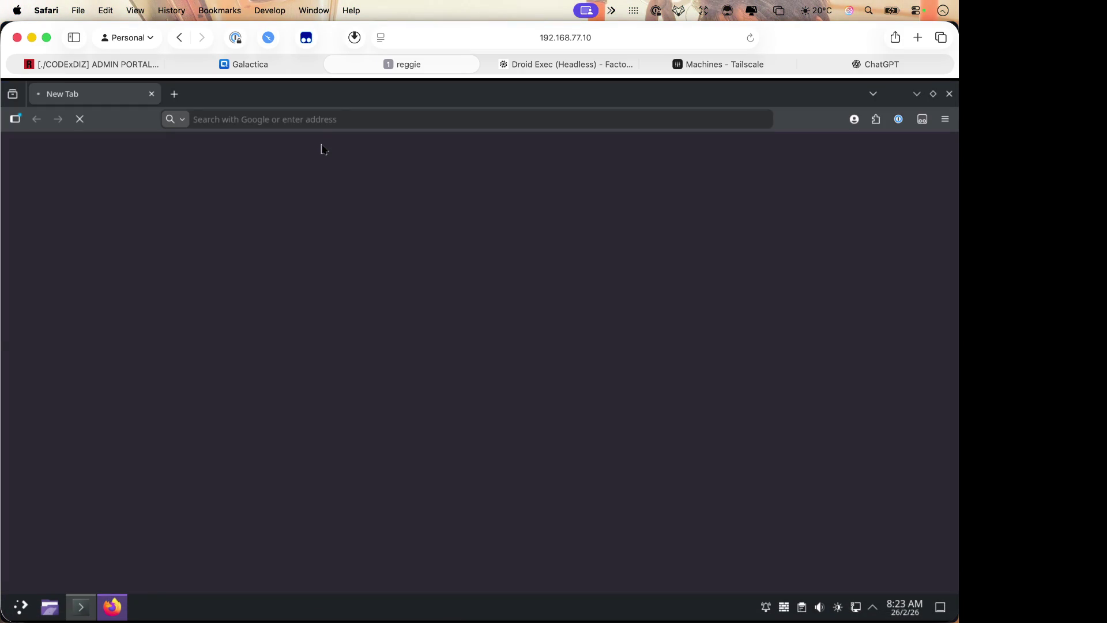
Load chatgpt.com in the new Firefox window's address bar.
{"action": "type", "text": "cha"}
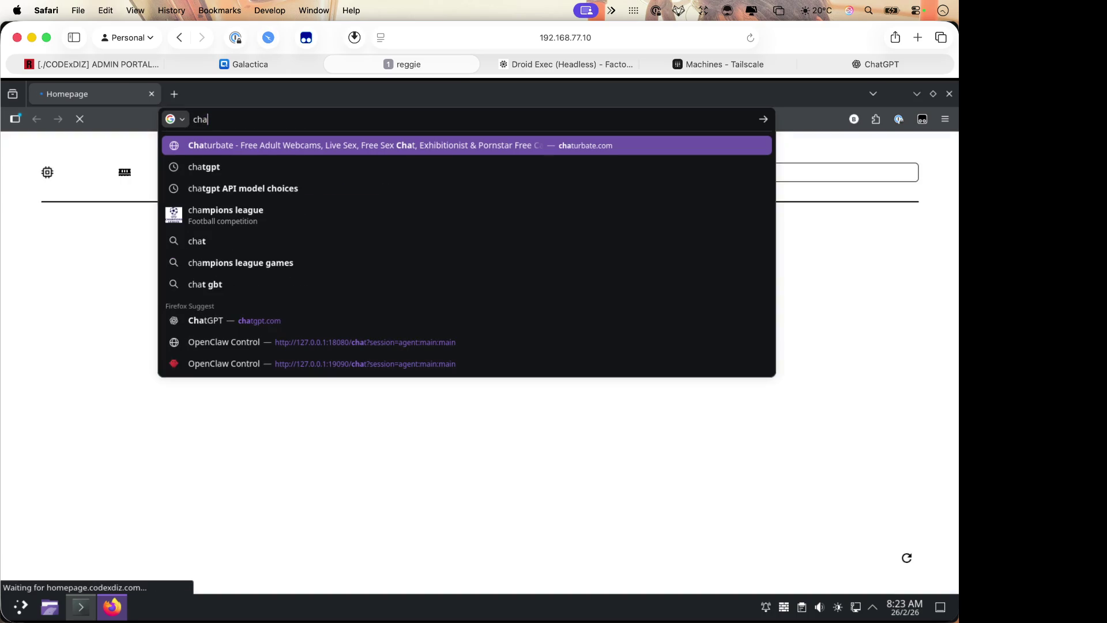
{"action": "key", "text": "Return"}
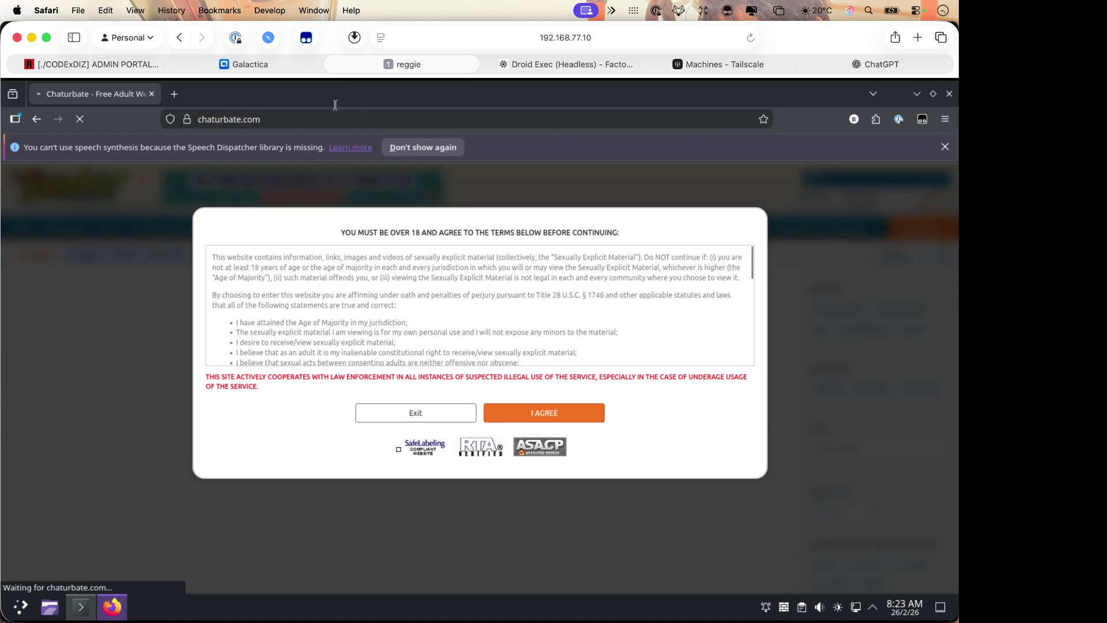
{"action": "left_click", "coordinate": [307, 120]}
{"action": "type", "text": "chatg"}
{"action": "key", "text": "Return"}
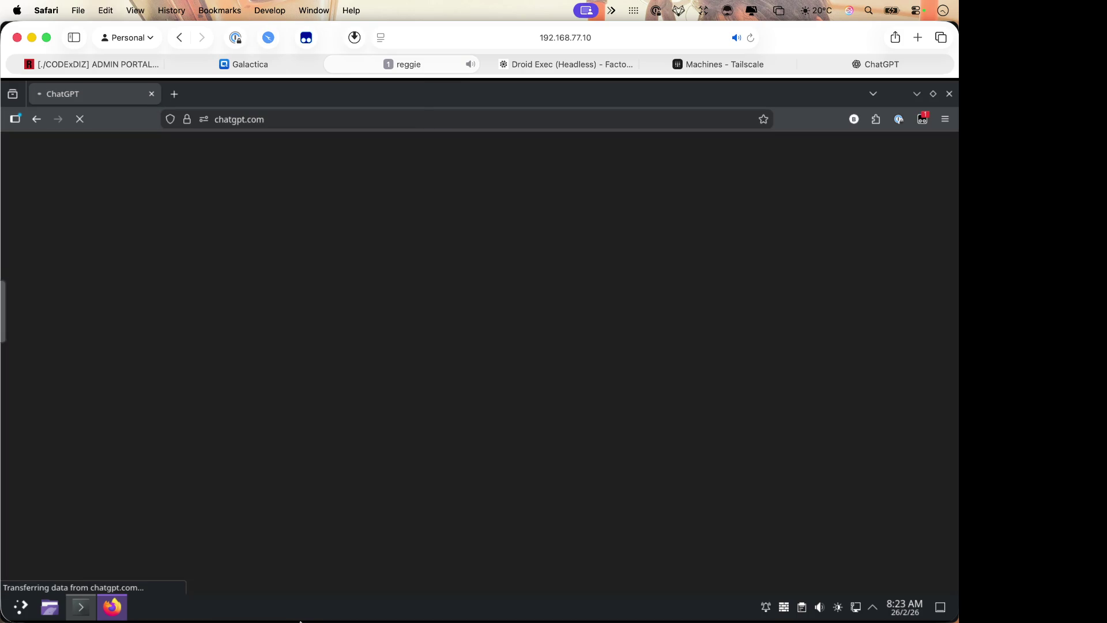
{"action": "mouse_move", "coordinate": [298, 621]}
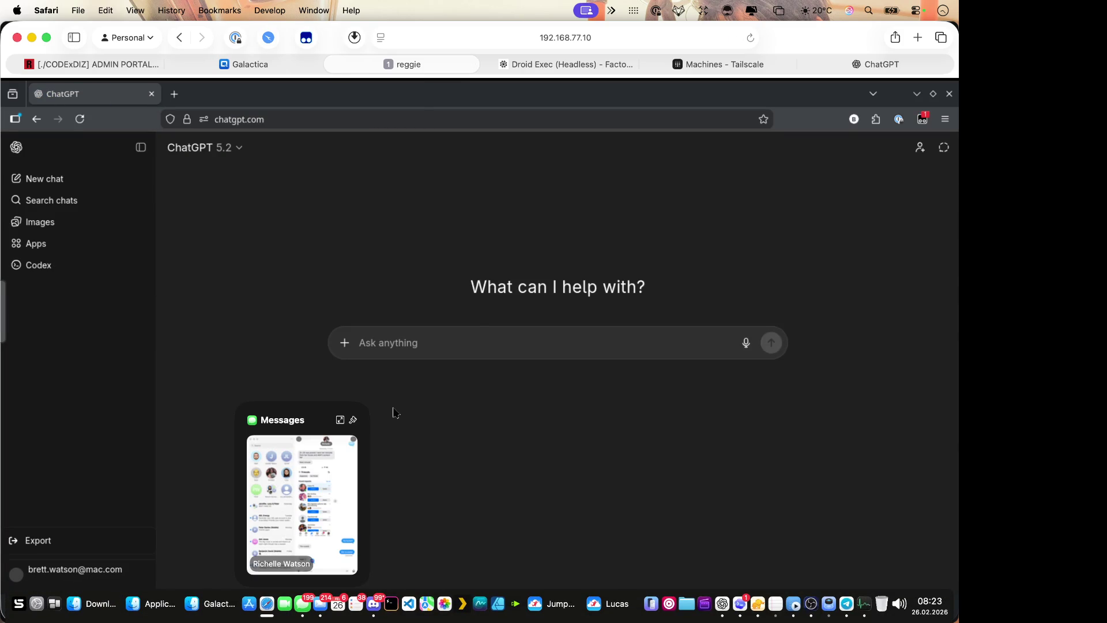
{"action": "key", "text": "ctrl+Up"}
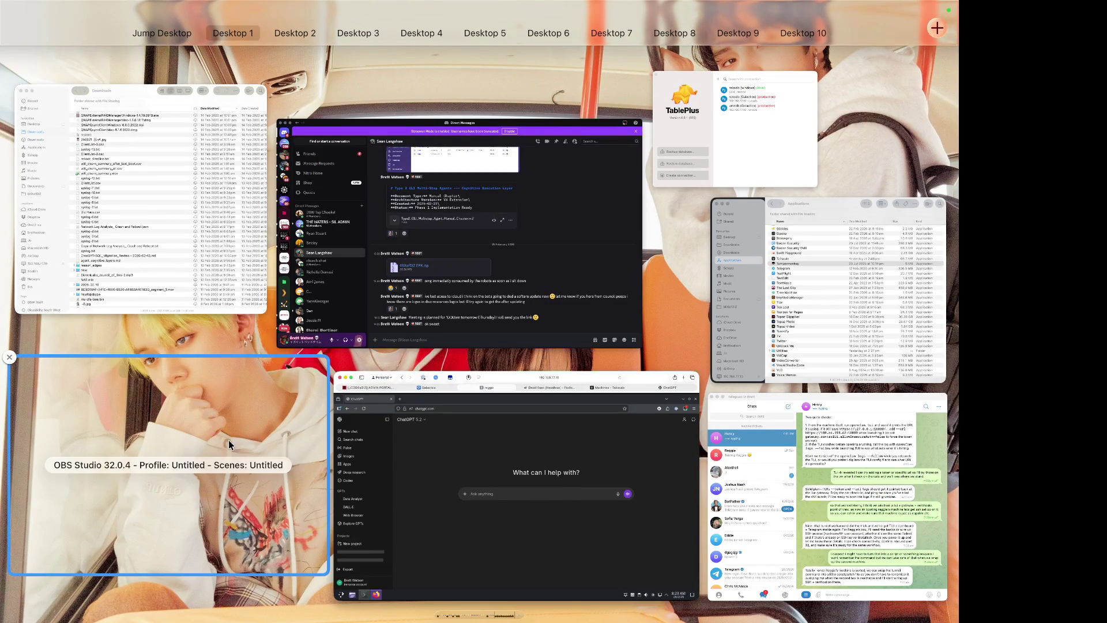
{"action": "key", "text": "ctrl+Up"}
{"action": "key", "text": "ctrl+Up"}
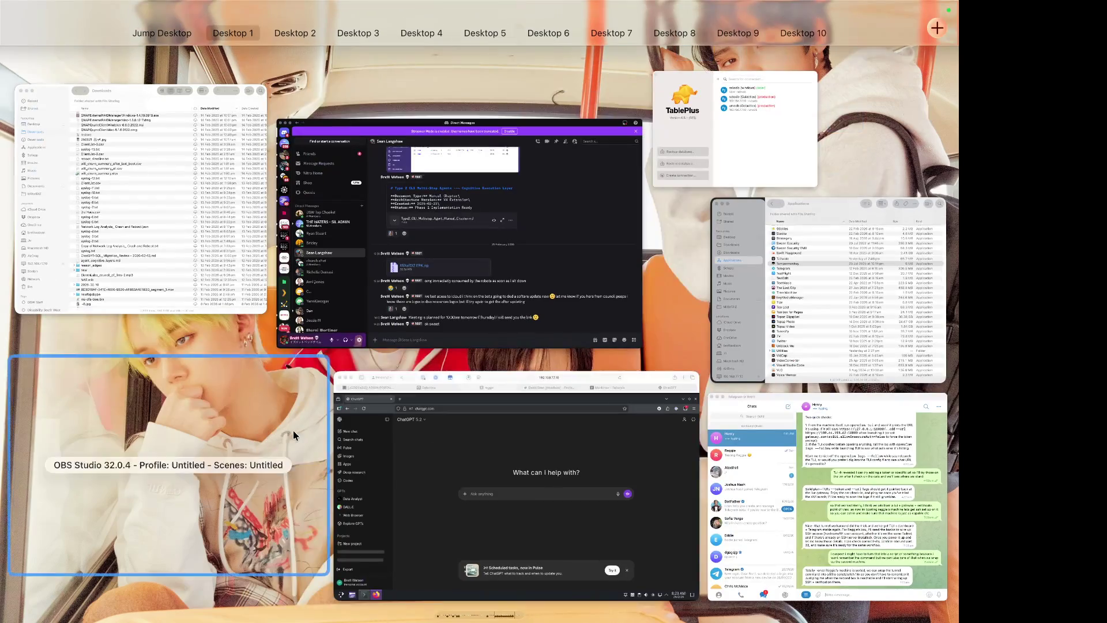
{"action": "key", "text": "ctrl+Up"}
{"action": "key", "text": "ctrl+Up"}
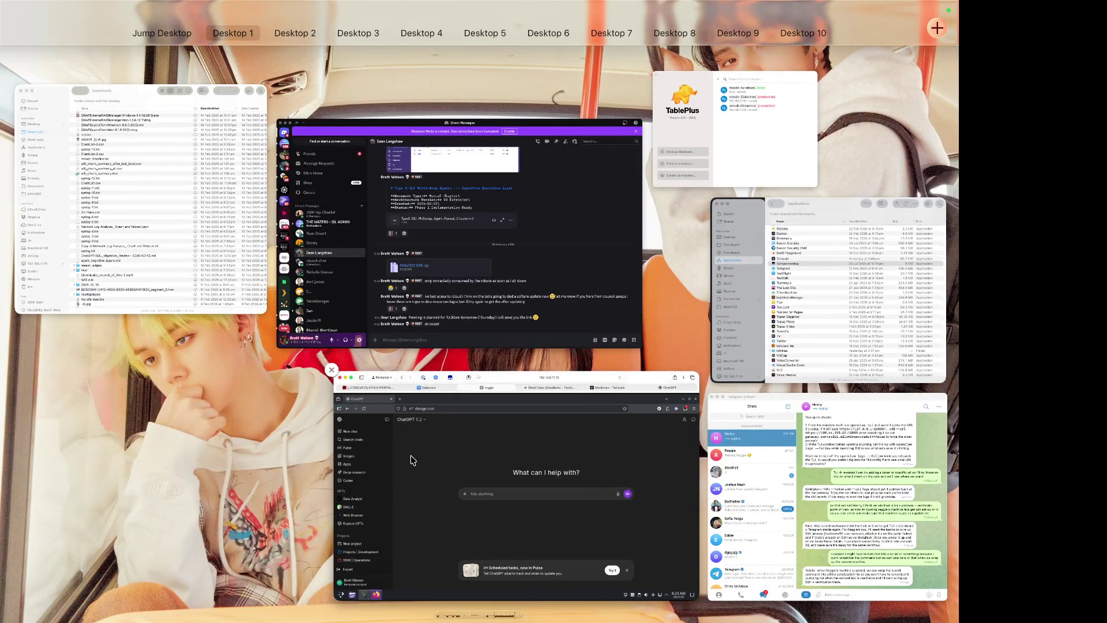
{"action": "key", "text": "ctrl+Up"}
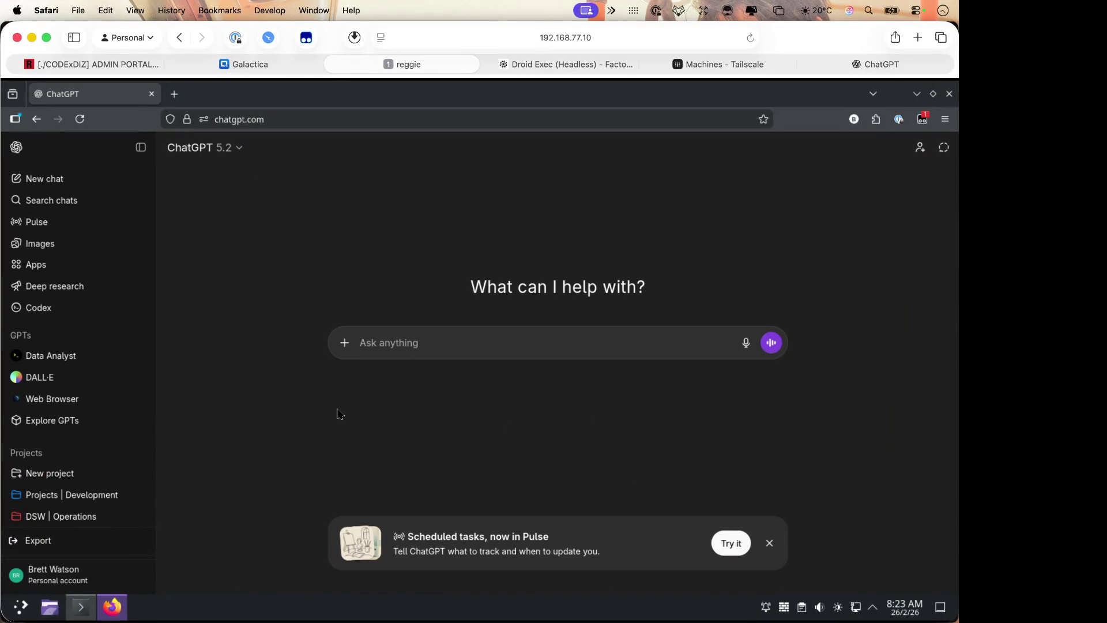
Scroll the ChatGPT sidebar history and open the Remote I/O Agent Setup chat.
{"action": "scroll", "coordinate": [89, 409], "scroll_direction": "down", "scroll_amount": 5}
{"action": "scroll", "coordinate": [89, 408], "scroll_direction": "down", "scroll_amount": 1}
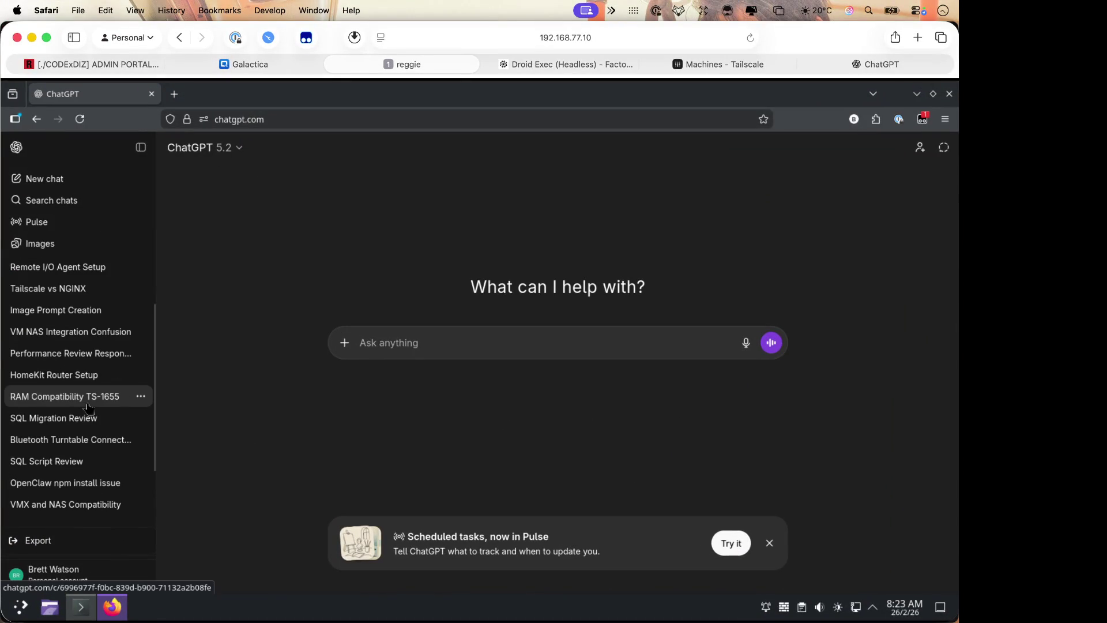
{"action": "left_click", "coordinate": [96, 274]}
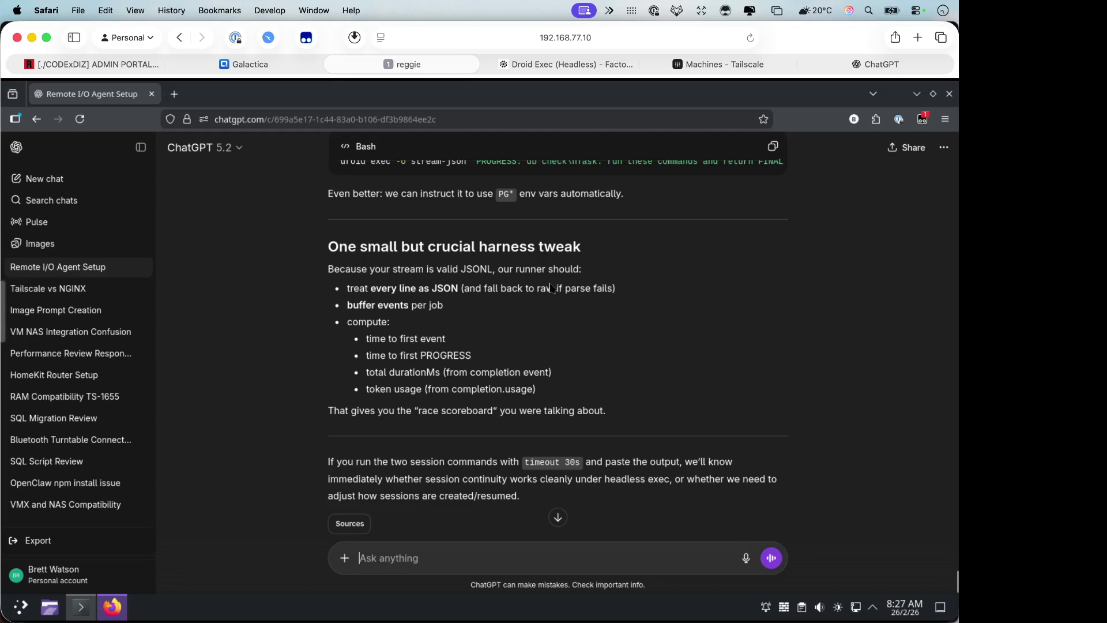
Scroll the ChatGPT sidebar up and down to bring the 'Your chats' list into view.
{"action": "scroll", "coordinate": [660, 368], "scroll_direction": "down", "scroll_amount": 3}
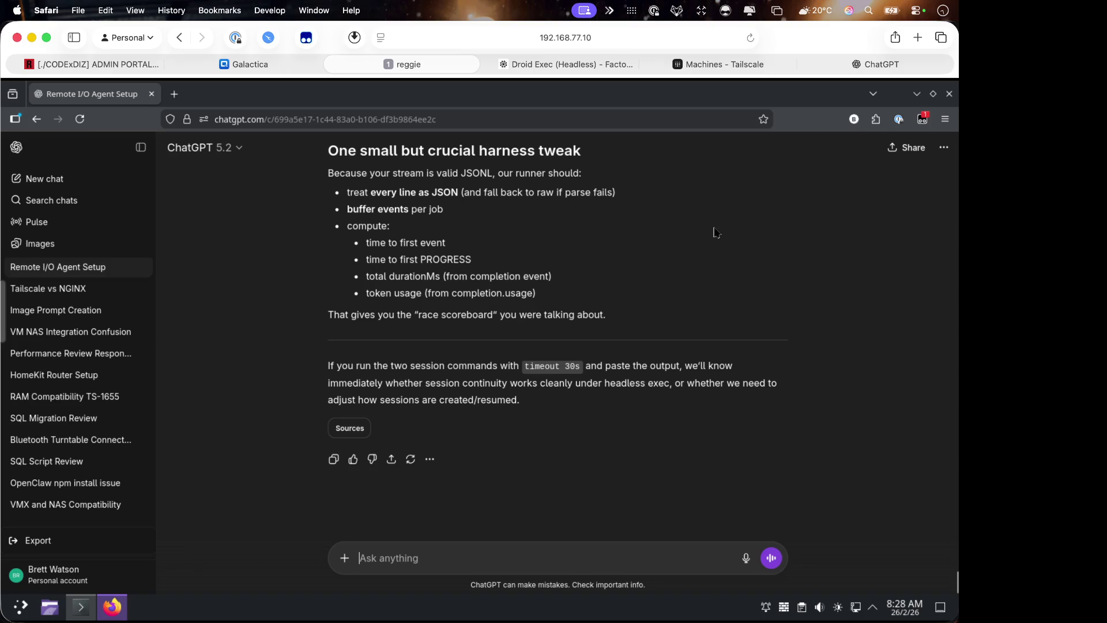
{"action": "scroll", "coordinate": [661, 264], "scroll_direction": "up", "scroll_amount": 10}
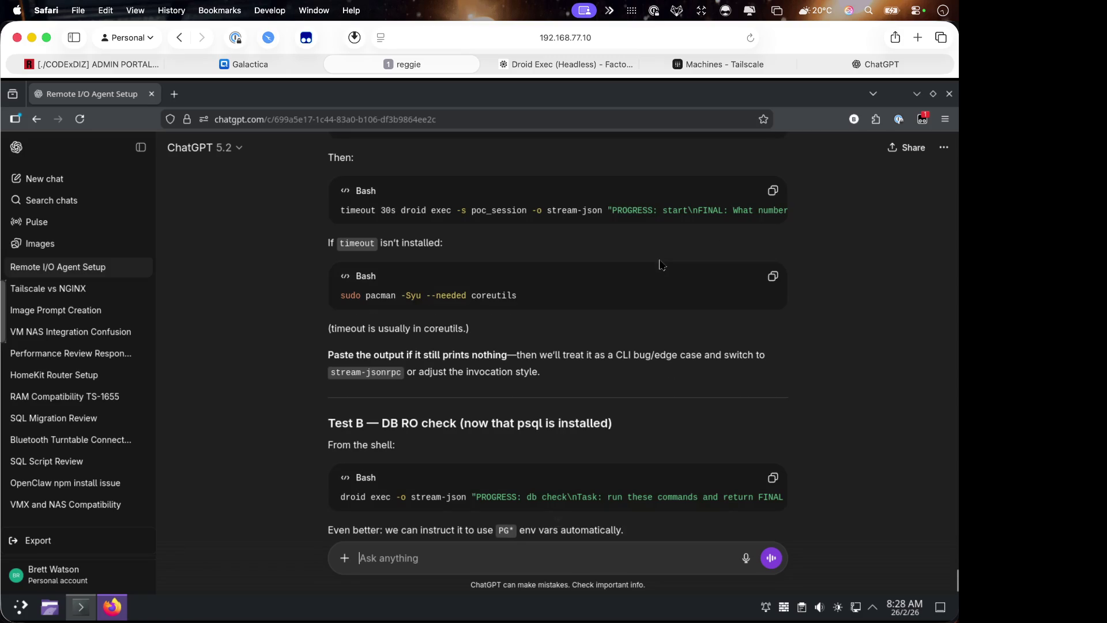
{"action": "scroll", "coordinate": [557, 285], "scroll_direction": "up", "scroll_amount": 15}
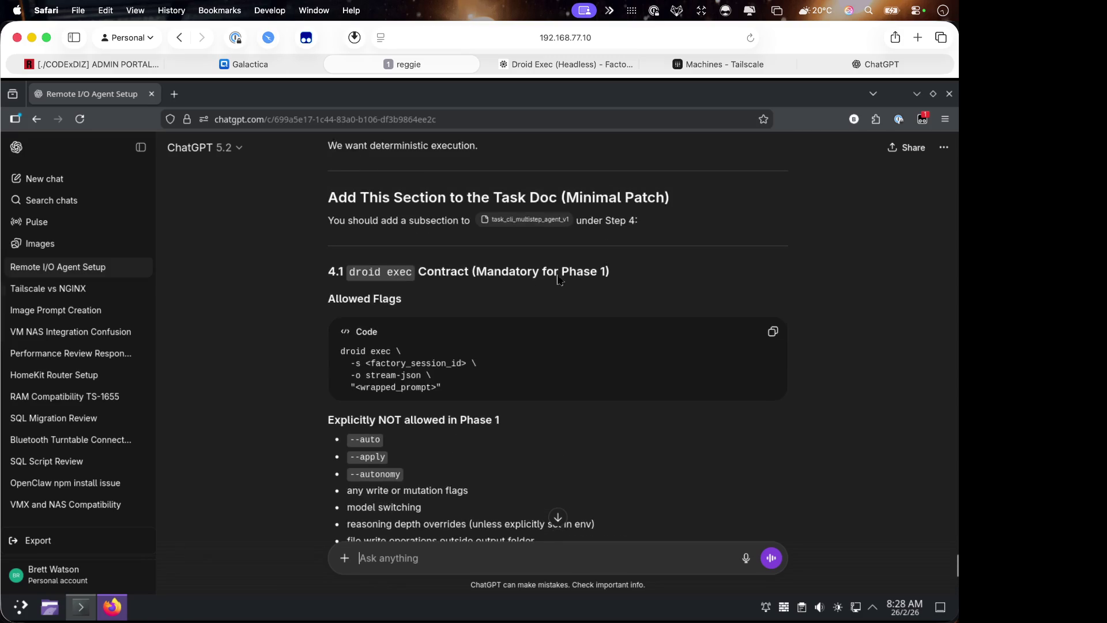
{"action": "scroll", "coordinate": [562, 265], "scroll_direction": "up", "scroll_amount": 20}
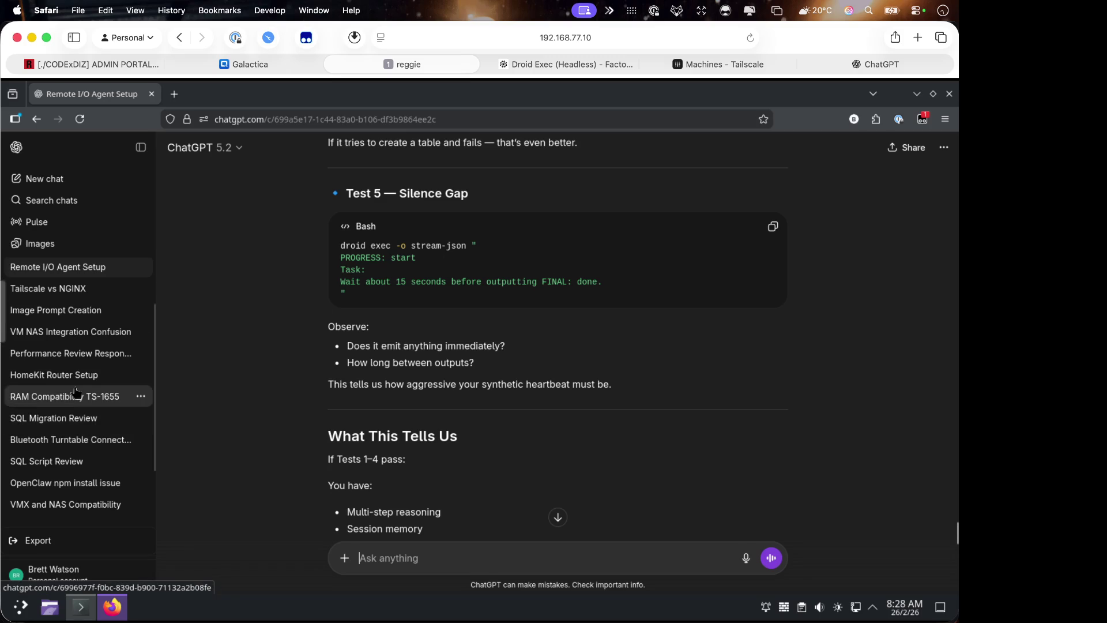
{"action": "scroll", "coordinate": [75, 392], "scroll_direction": "up", "scroll_amount": 10}
{"action": "scroll", "coordinate": [76, 393], "scroll_direction": "down", "scroll_amount": 5}
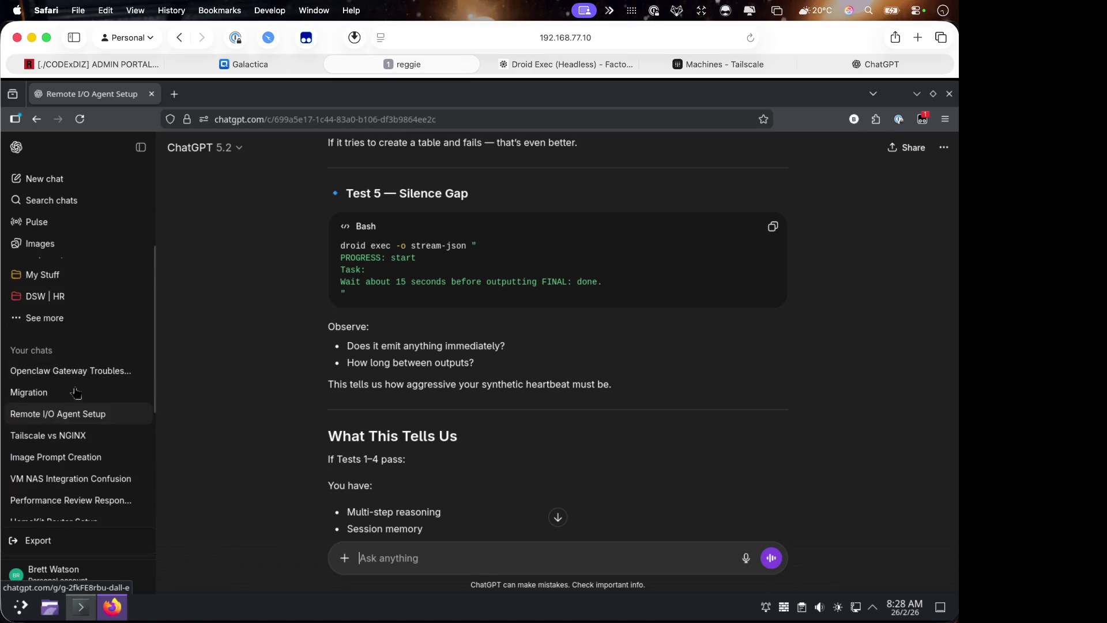
{"action": "scroll", "coordinate": [75, 392], "scroll_direction": "up", "scroll_amount": 3}
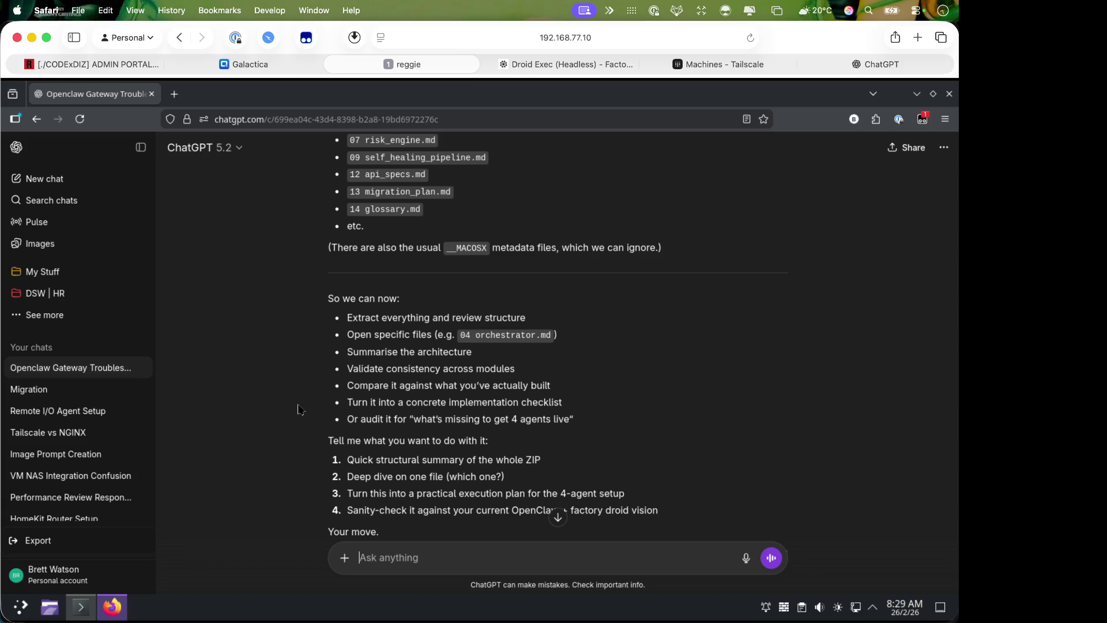
Scroll through the Openclaw Gateway Troubleshooting chat to the earlier OpenClaw config commands and output.
{"action": "scroll", "coordinate": [629, 359], "scroll_direction": "up", "scroll_amount": 10}
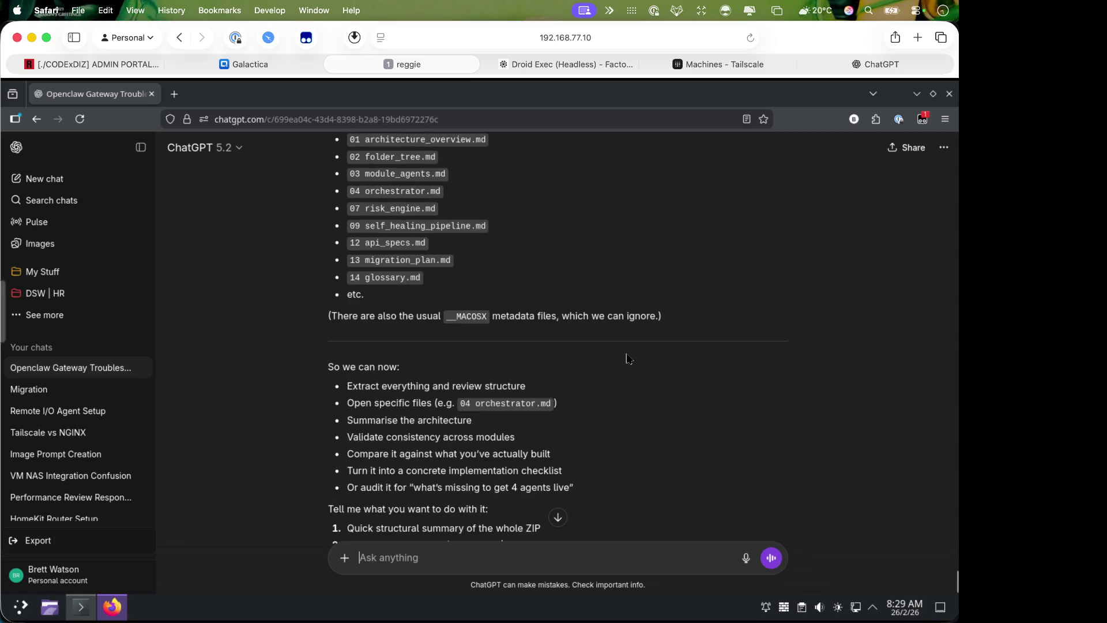
{"action": "scroll", "coordinate": [629, 359], "scroll_direction": "down", "scroll_amount": 10}
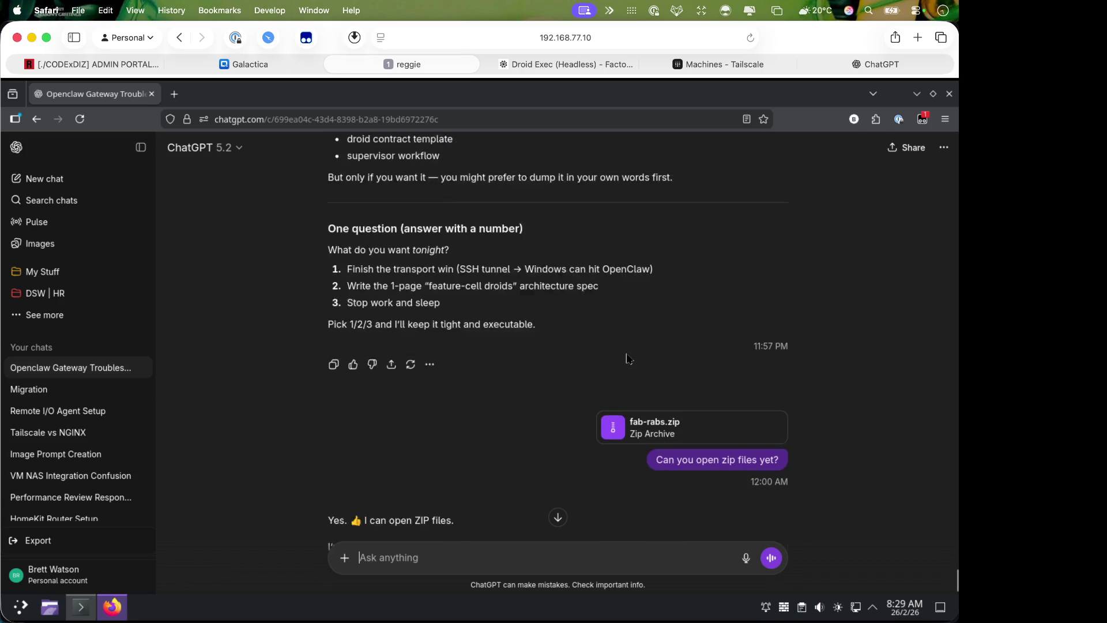
{"action": "scroll", "coordinate": [628, 358], "scroll_direction": "up", "scroll_amount": 10}
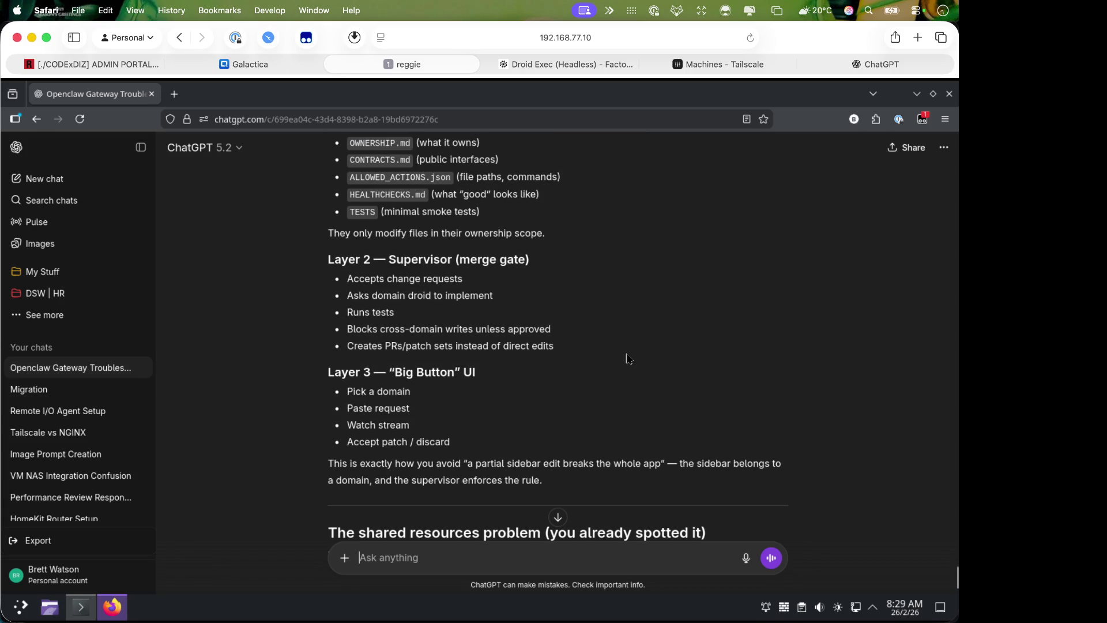
{"action": "scroll", "coordinate": [629, 358], "scroll_direction": "down", "scroll_amount": 15}
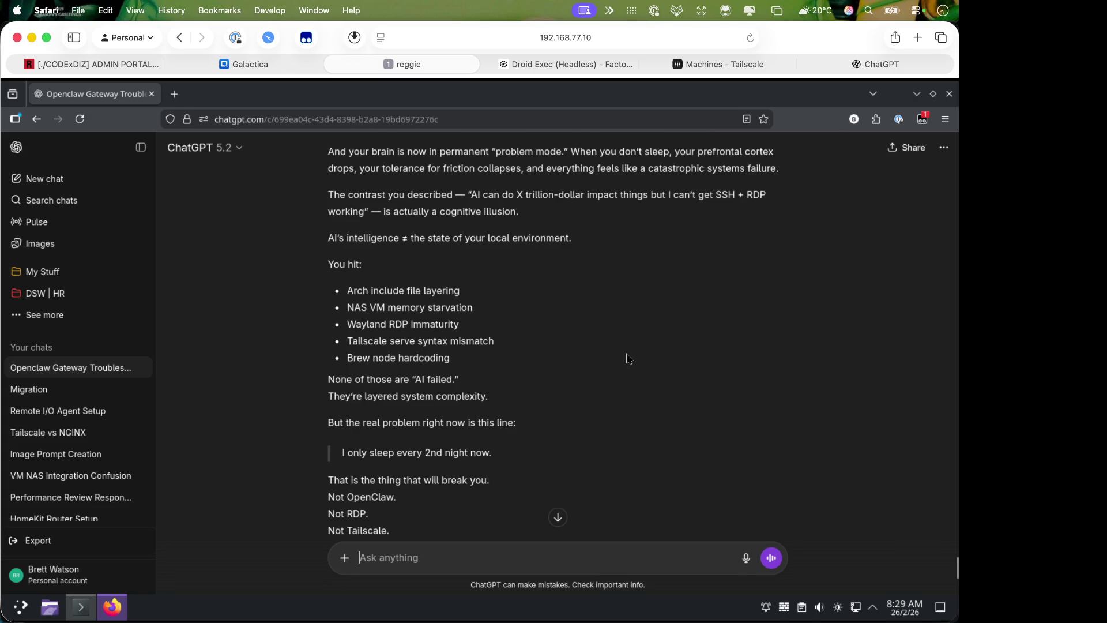
{"action": "scroll", "coordinate": [629, 358], "scroll_direction": "down", "scroll_amount": 10}
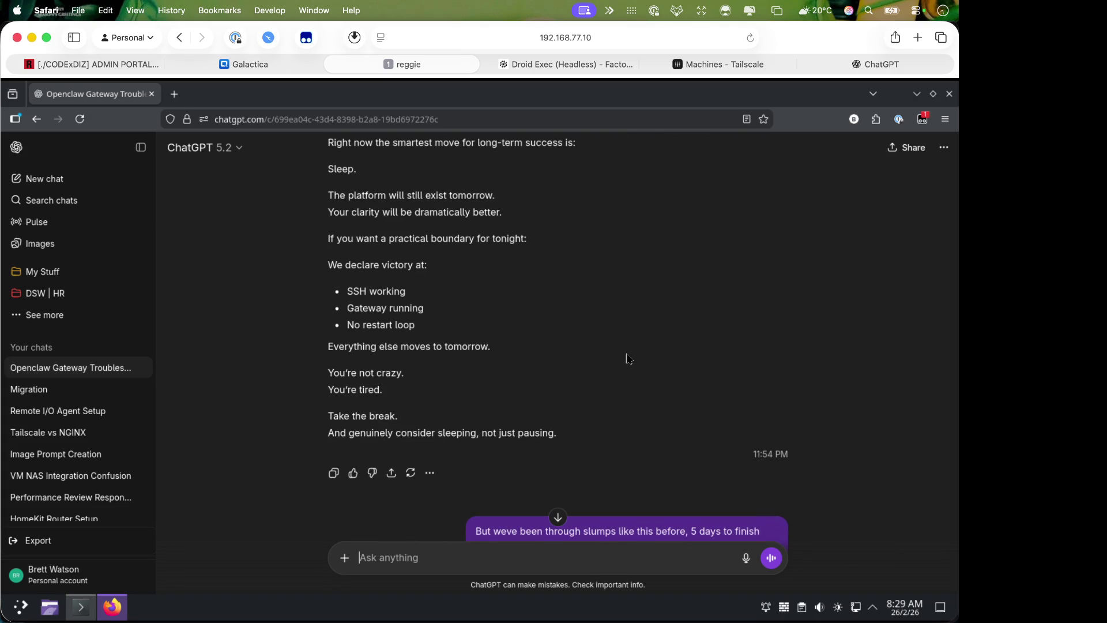
{"action": "scroll", "coordinate": [629, 359], "scroll_direction": "up", "scroll_amount": 10}
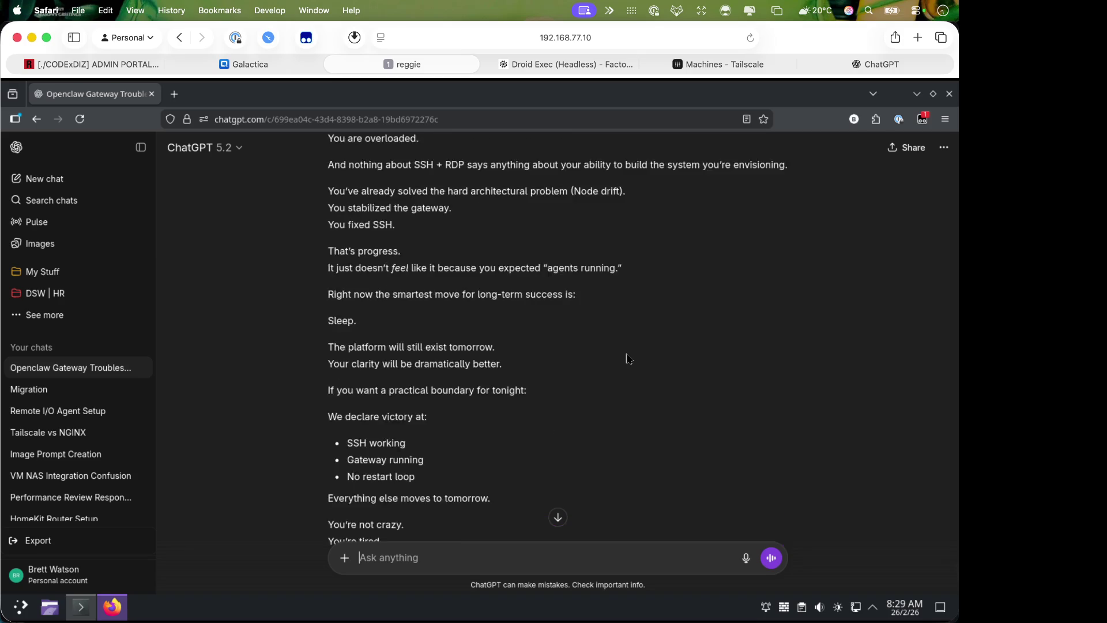
{"action": "scroll", "coordinate": [629, 359], "scroll_direction": "down", "scroll_amount": 10}
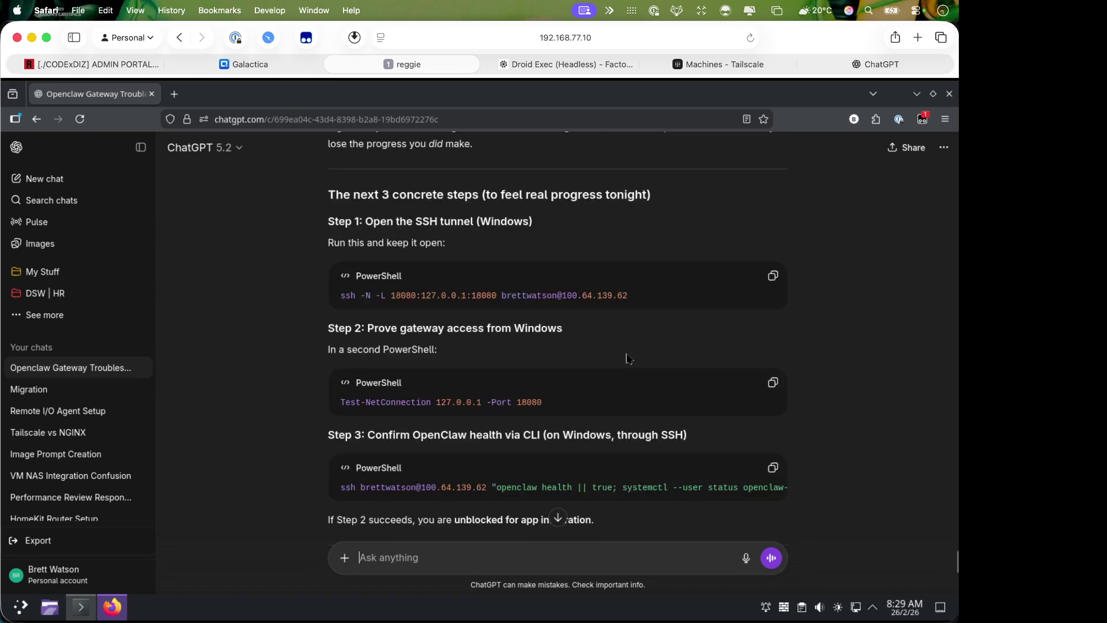
{"action": "scroll", "coordinate": [628, 359], "scroll_direction": "up", "scroll_amount": 10}
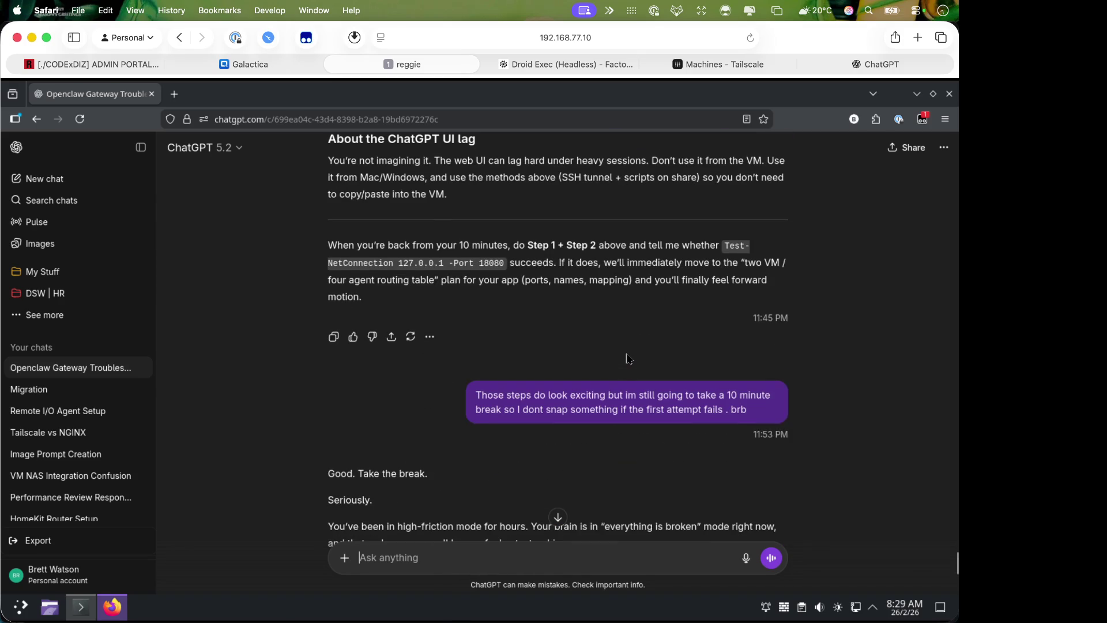
{"action": "scroll", "coordinate": [628, 359], "scroll_direction": "up", "scroll_amount": 10}
{"action": "scroll", "coordinate": [629, 358], "scroll_direction": "up", "scroll_amount": 10}
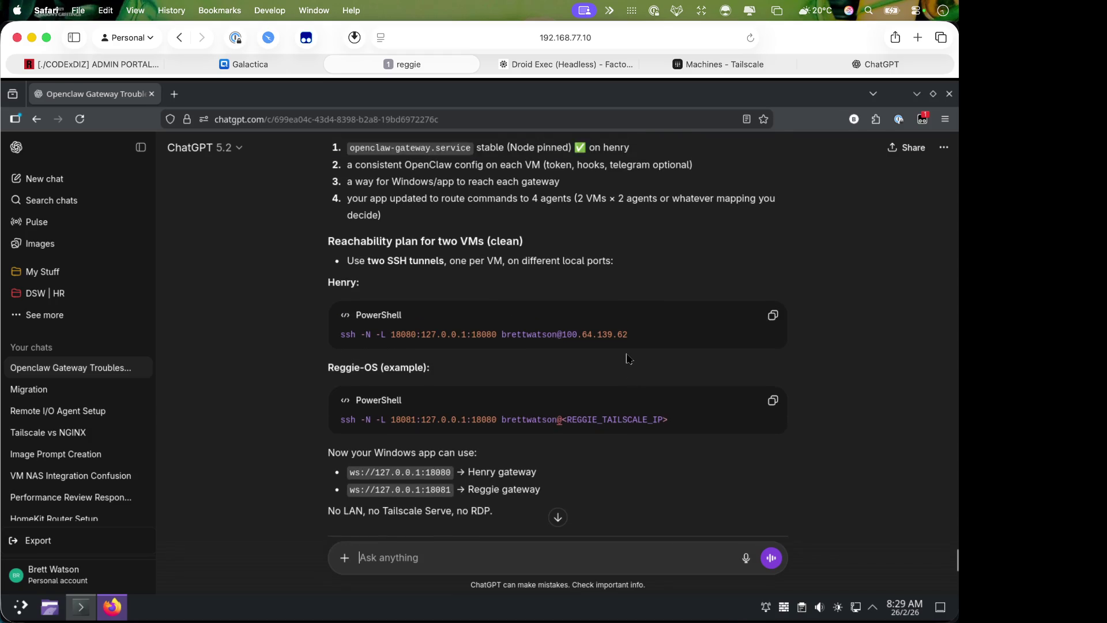
{"action": "scroll", "coordinate": [628, 359], "scroll_direction": "down", "scroll_amount": 10}
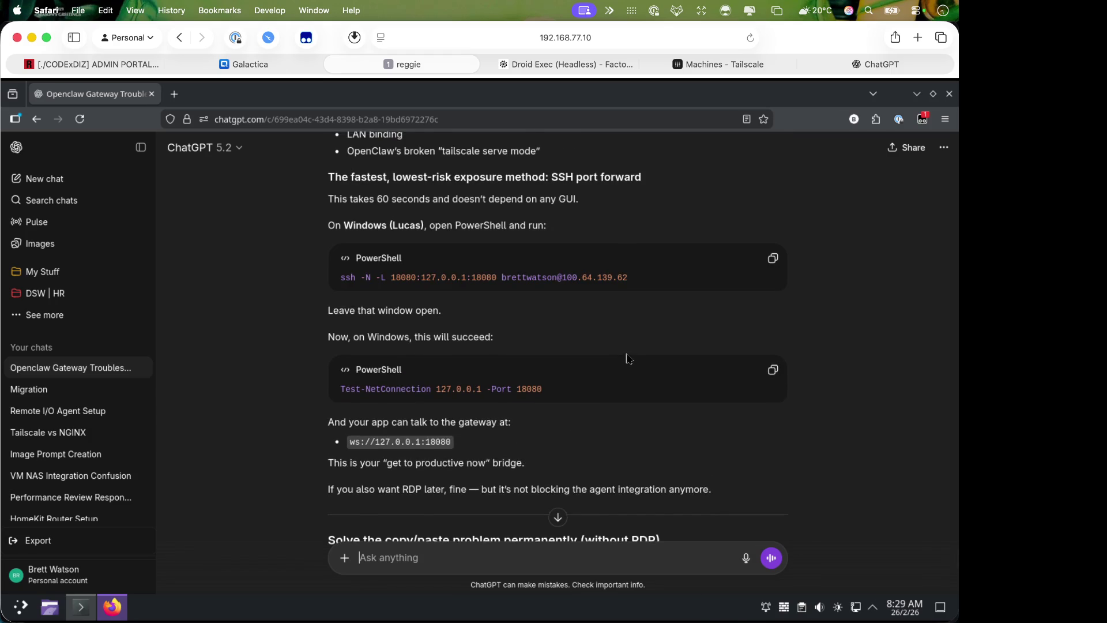
{"action": "scroll", "coordinate": [626, 353], "scroll_direction": "up", "scroll_amount": 10}
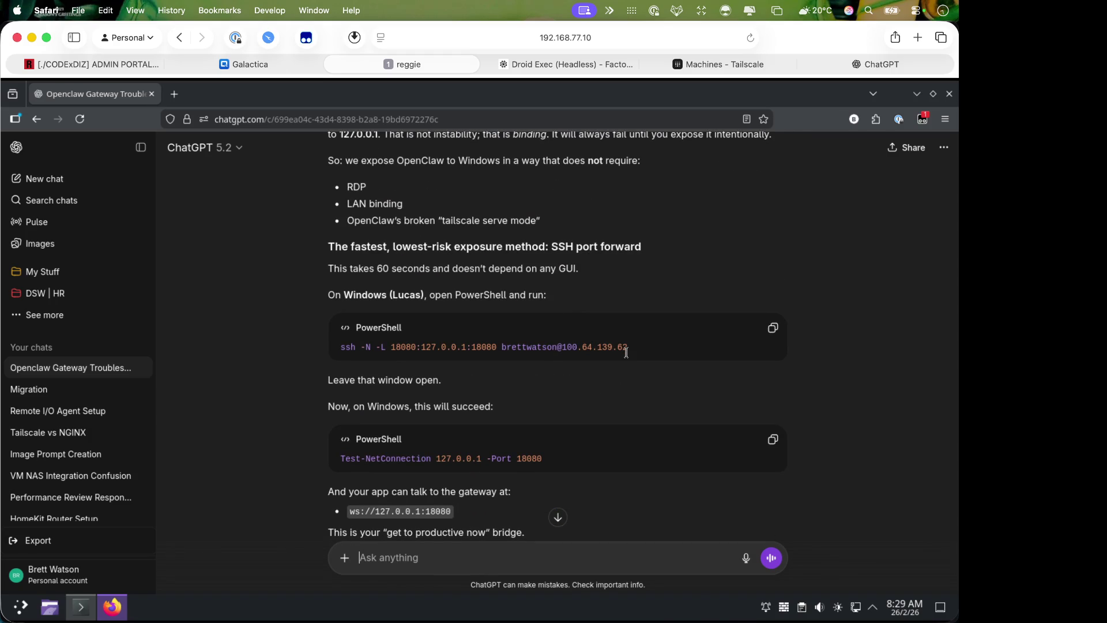
{"action": "scroll", "coordinate": [627, 353], "scroll_direction": "down", "scroll_amount": 10}
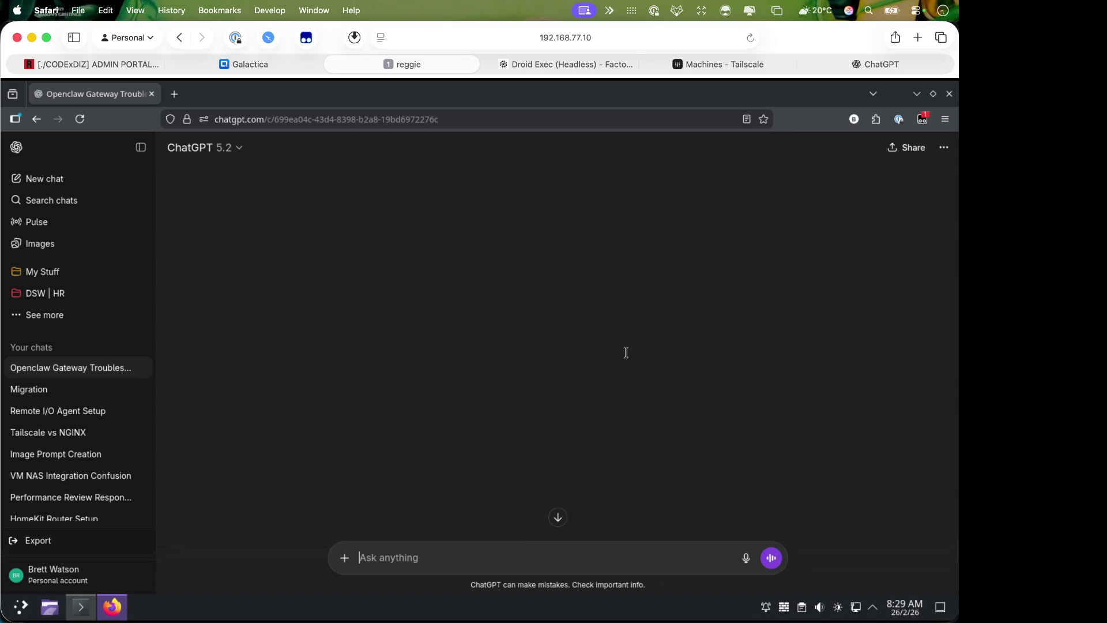
{"action": "scroll", "coordinate": [626, 353], "scroll_direction": "down", "scroll_amount": 10}
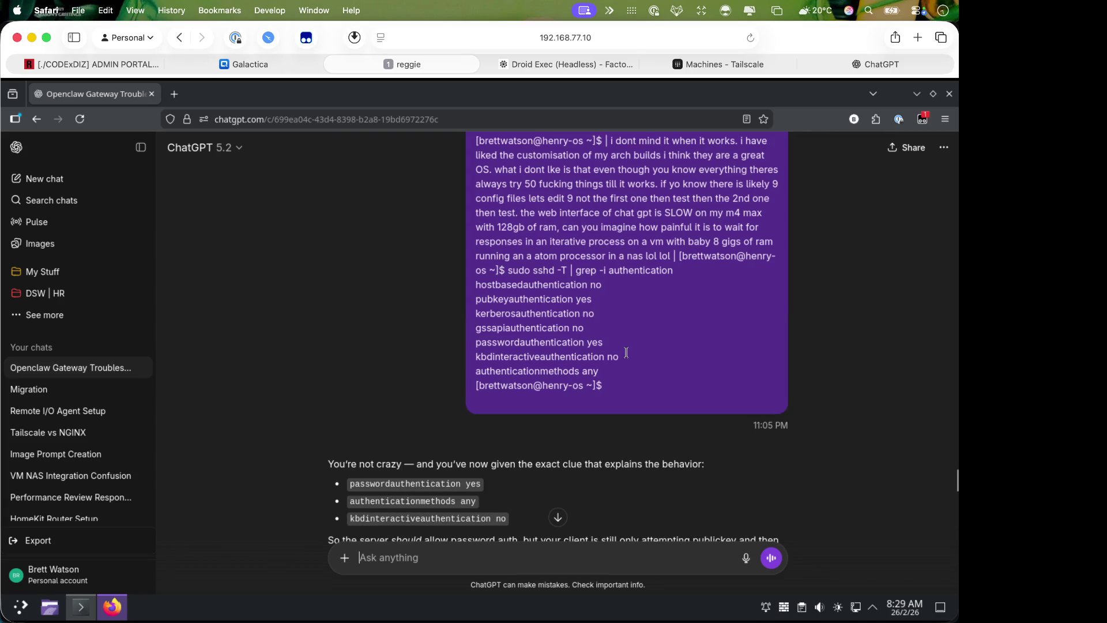
{"action": "scroll", "coordinate": [627, 353], "scroll_direction": "down", "scroll_amount": 15}
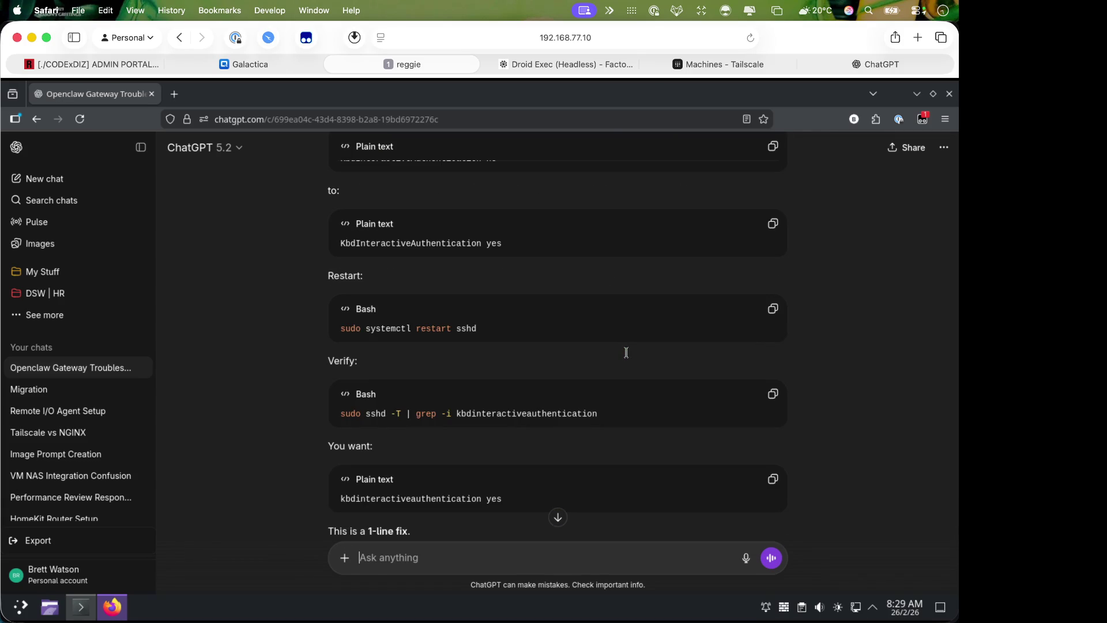
{"action": "scroll", "coordinate": [627, 352], "scroll_direction": "up", "scroll_amount": 20}
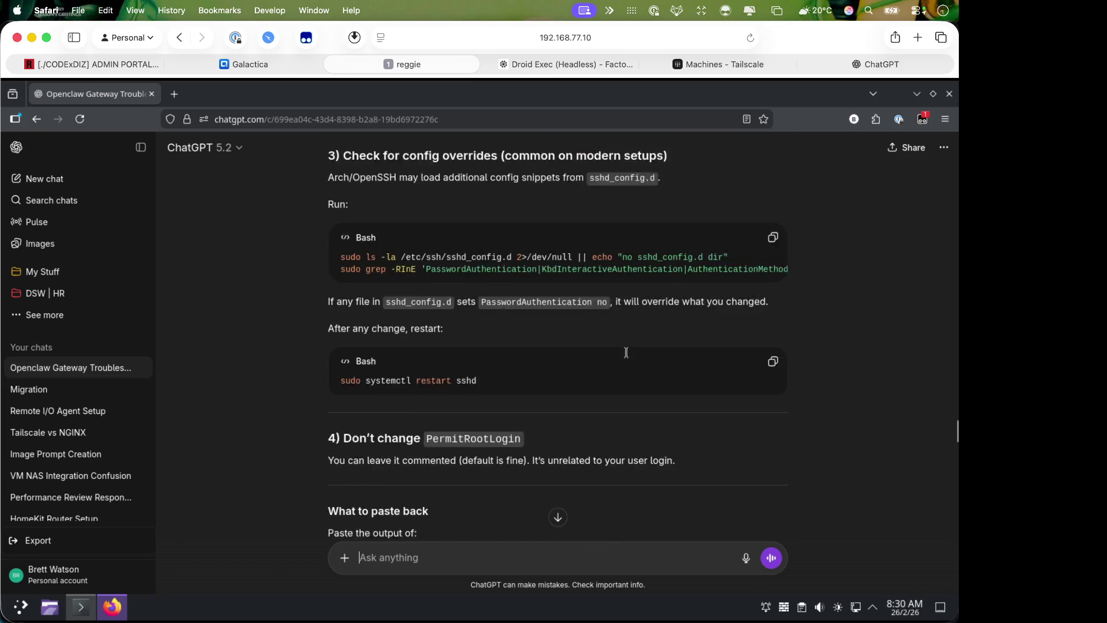
{"action": "scroll", "coordinate": [626, 352], "scroll_direction": "down", "scroll_amount": 15}
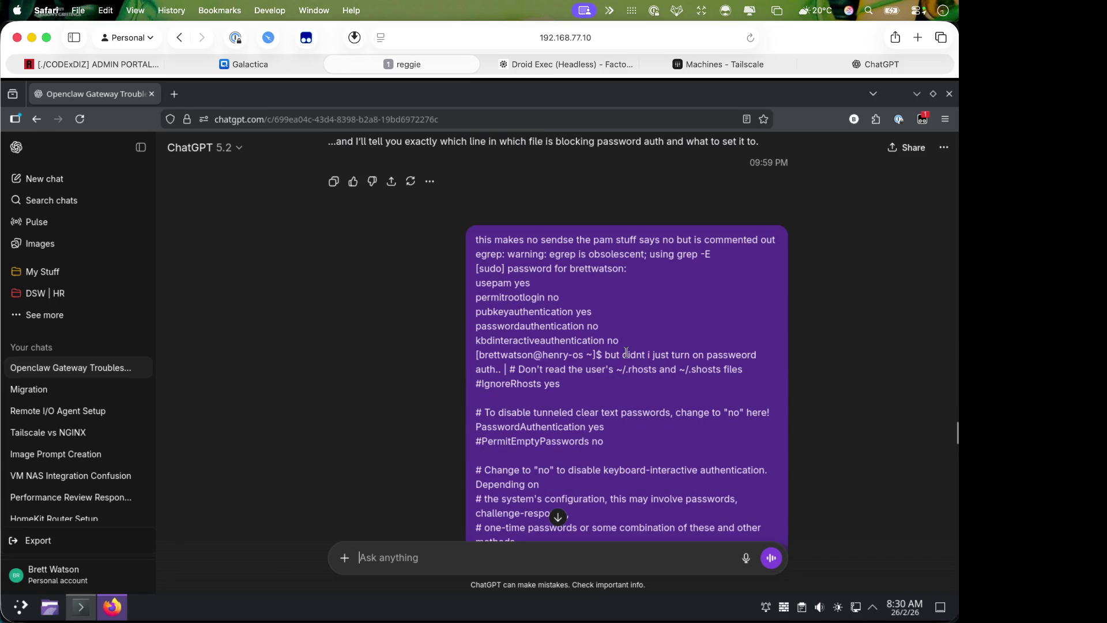
{"action": "scroll", "coordinate": [627, 353], "scroll_direction": "down", "scroll_amount": 20}
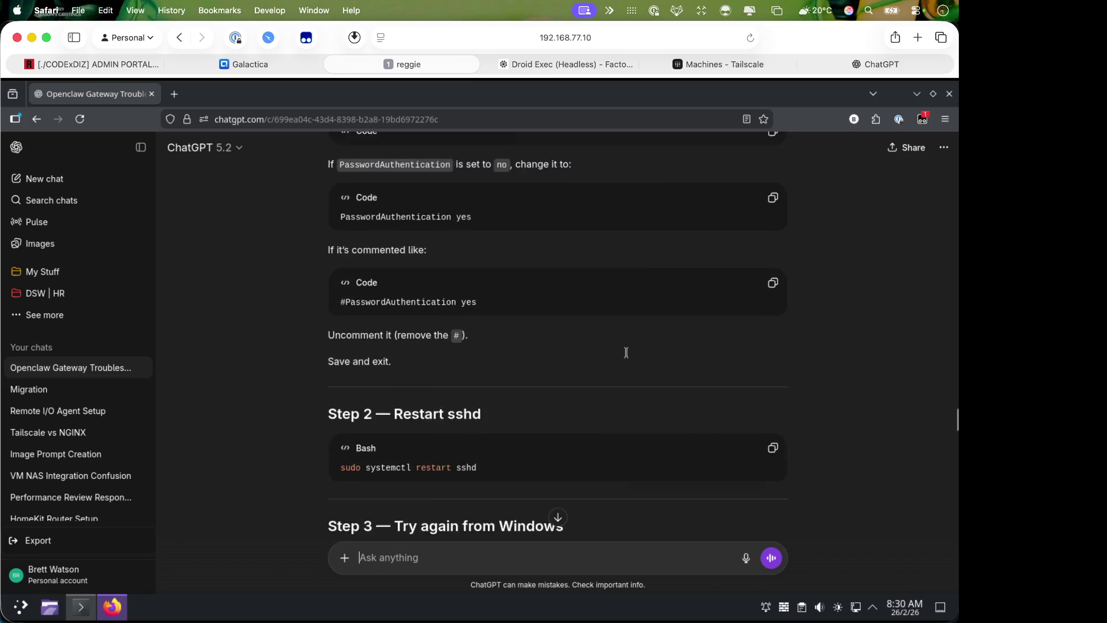
{"action": "scroll", "coordinate": [626, 353], "scroll_direction": "up", "scroll_amount": 5}
{"action": "scroll", "coordinate": [593, 190], "scroll_direction": "up", "scroll_amount": 10}
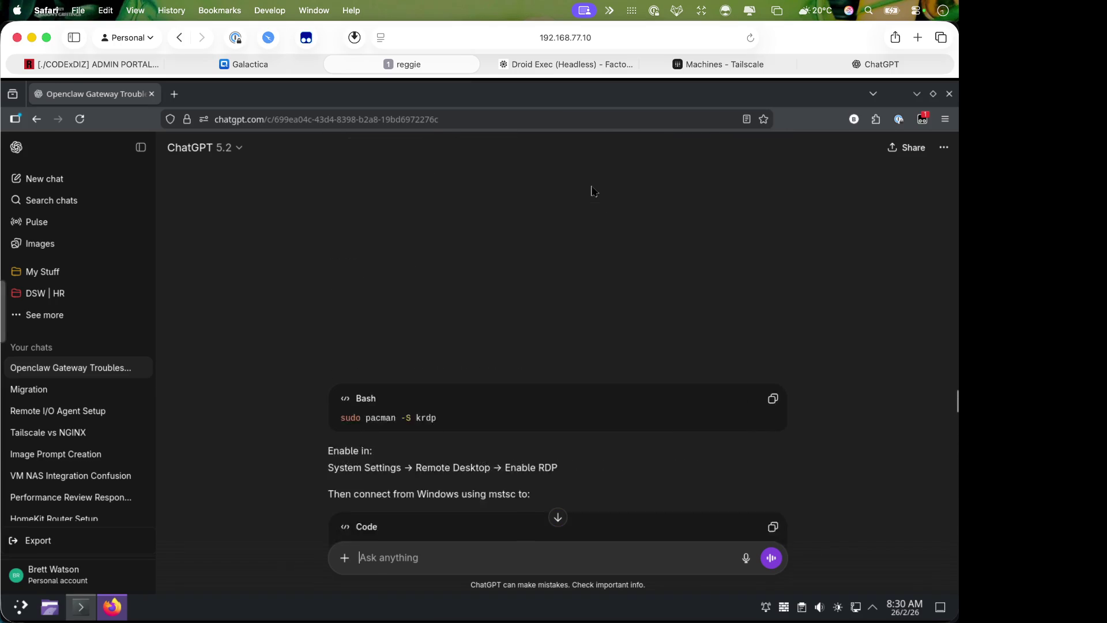
{"action": "scroll", "coordinate": [482, 284], "scroll_direction": "down", "scroll_amount": 15}
{"action": "scroll", "coordinate": [483, 281], "scroll_direction": "up", "scroll_amount": 5}
{"action": "scroll", "coordinate": [483, 281], "scroll_direction": "up", "scroll_amount": 4}
{"action": "scroll", "coordinate": [484, 286], "scroll_direction": "up", "scroll_amount": 15}
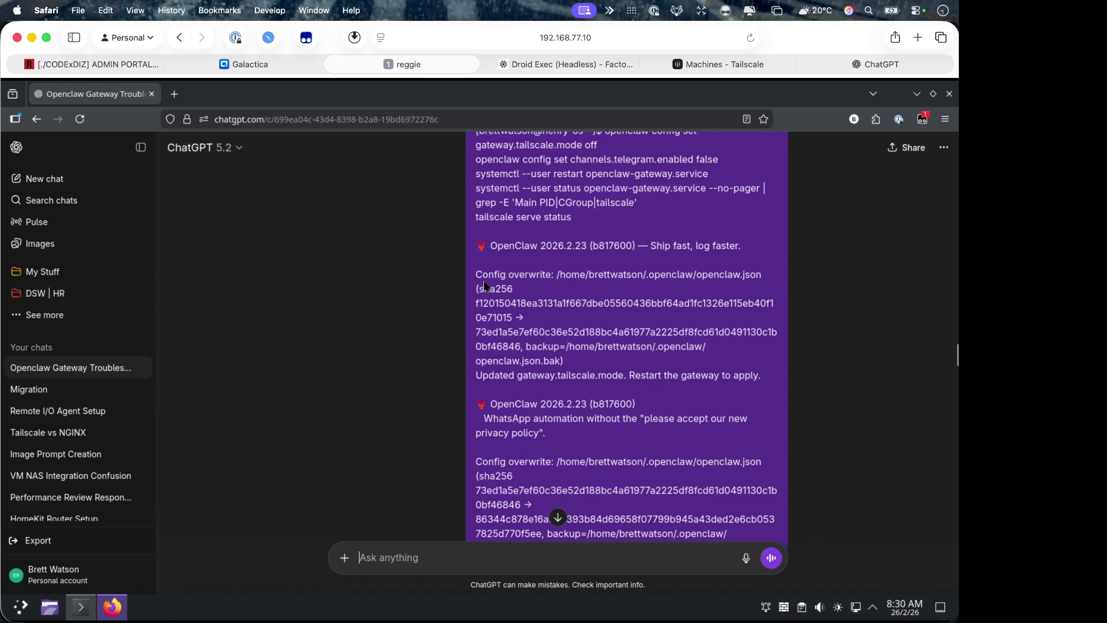
{"action": "scroll", "coordinate": [406, 263], "scroll_direction": "down", "scroll_amount": 15}
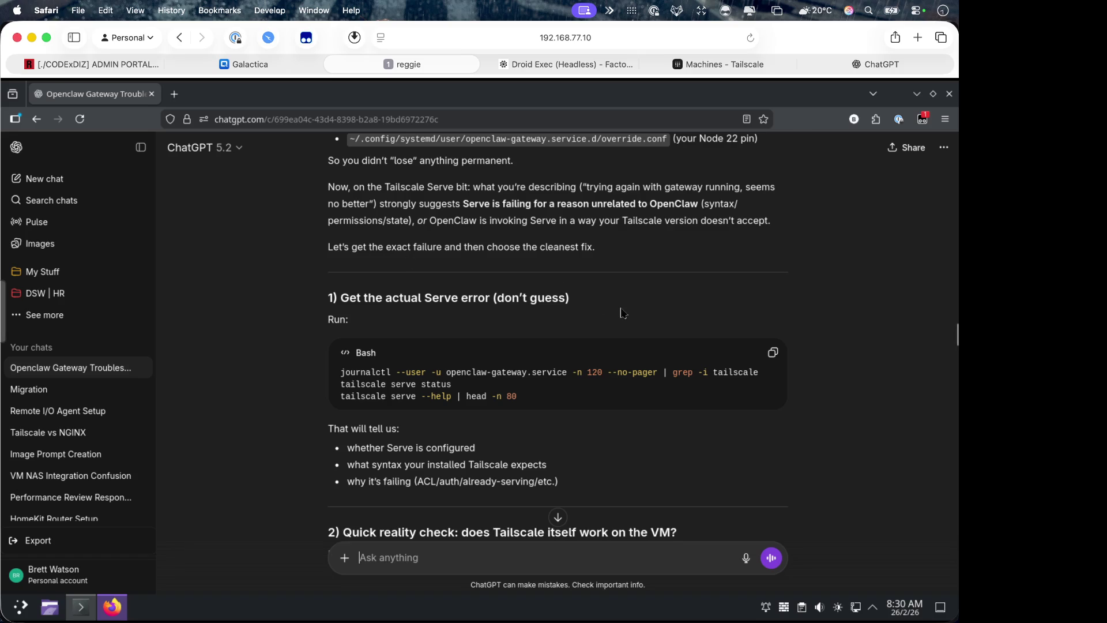
Scroll back to the purple systemctl status output message, then switch to the Tailscale machines tab.
{"action": "scroll", "coordinate": [623, 313], "scroll_direction": "down", "scroll_amount": 2}
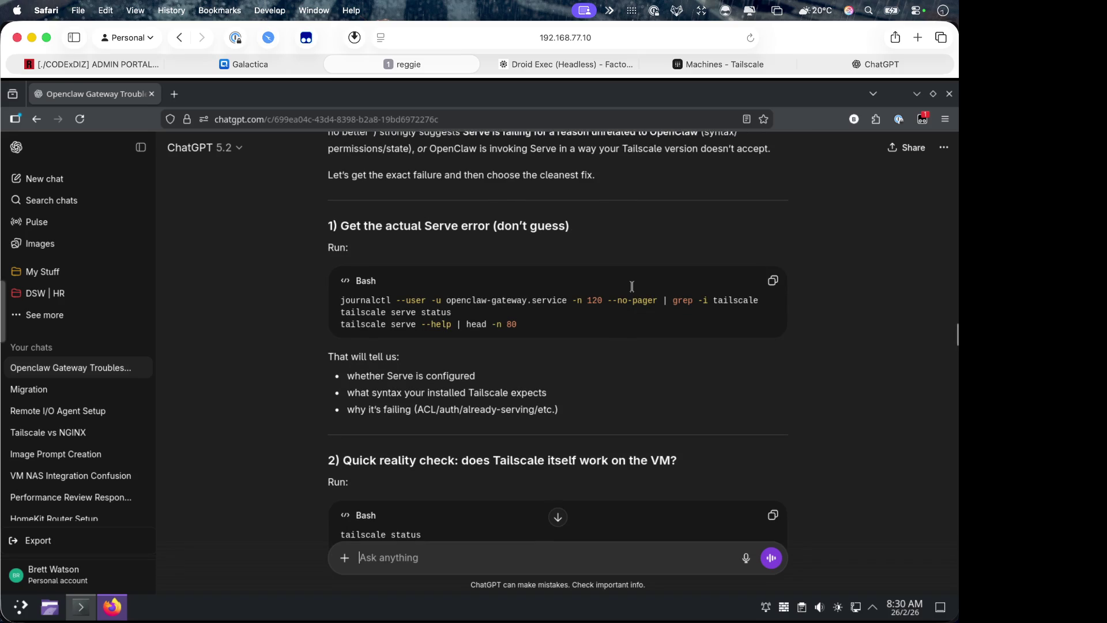
{"action": "scroll", "coordinate": [633, 286], "scroll_direction": "up", "scroll_amount": 10}
{"action": "scroll", "coordinate": [632, 286], "scroll_direction": "up", "scroll_amount": 4}
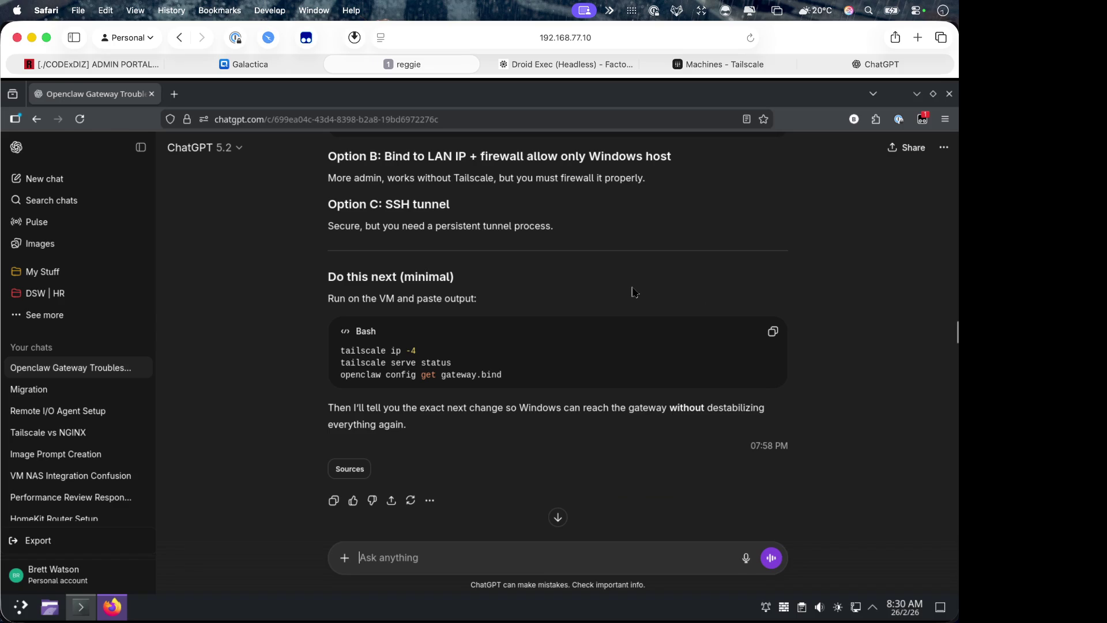
{"action": "scroll", "coordinate": [632, 292], "scroll_direction": "down", "scroll_amount": 10}
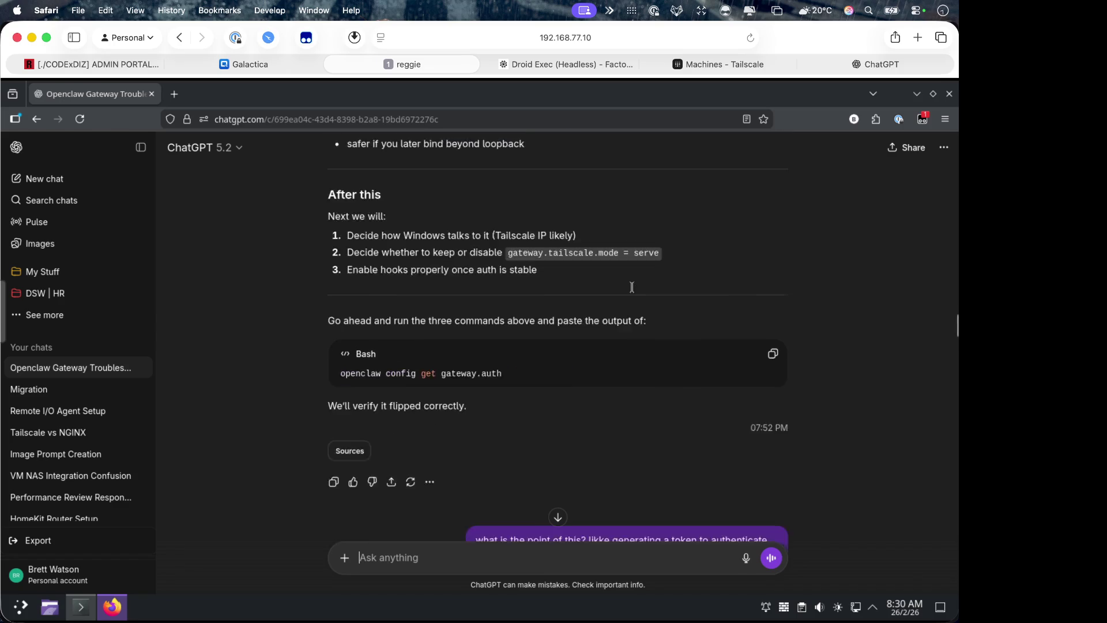
{"action": "scroll", "coordinate": [632, 287], "scroll_direction": "up", "scroll_amount": 2}
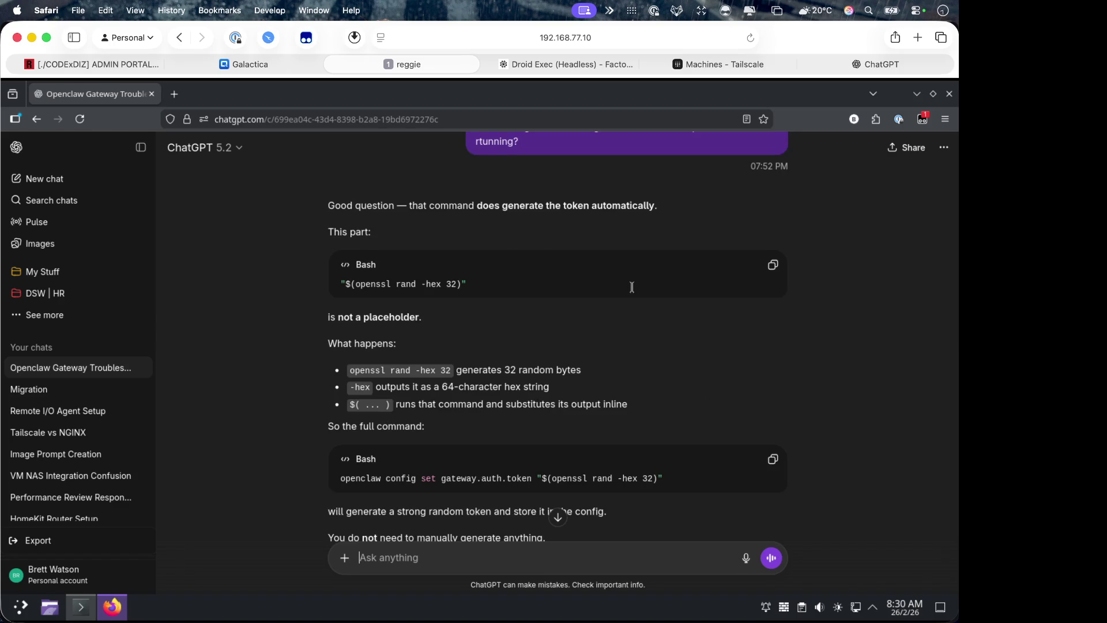
{"action": "scroll", "coordinate": [632, 286], "scroll_direction": "up", "scroll_amount": 15}
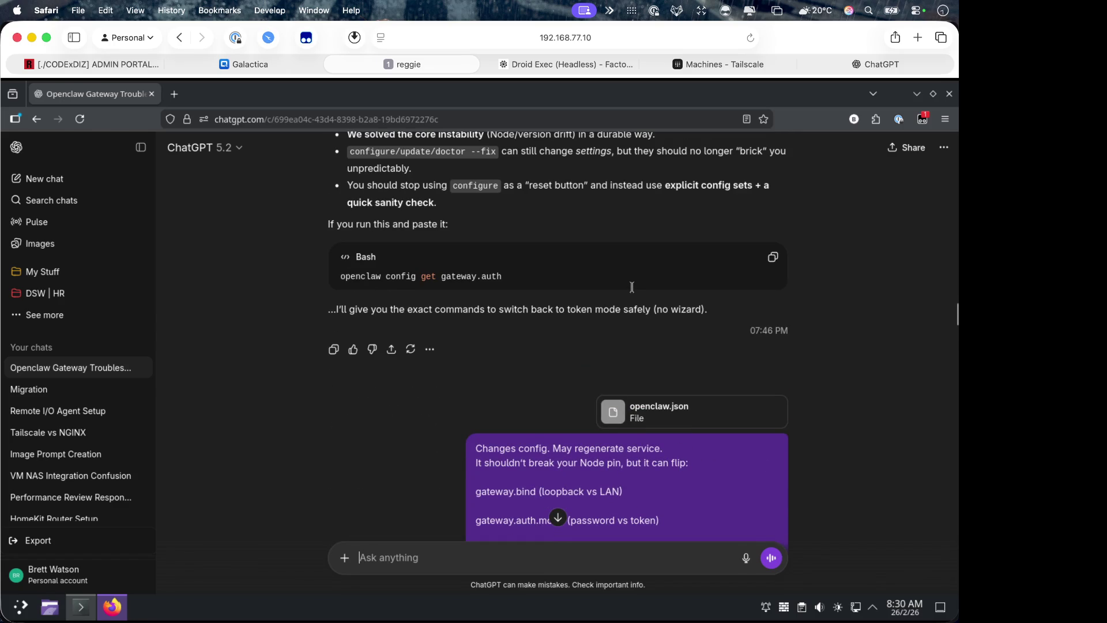
{"action": "scroll", "coordinate": [632, 286], "scroll_direction": "up", "scroll_amount": 8}
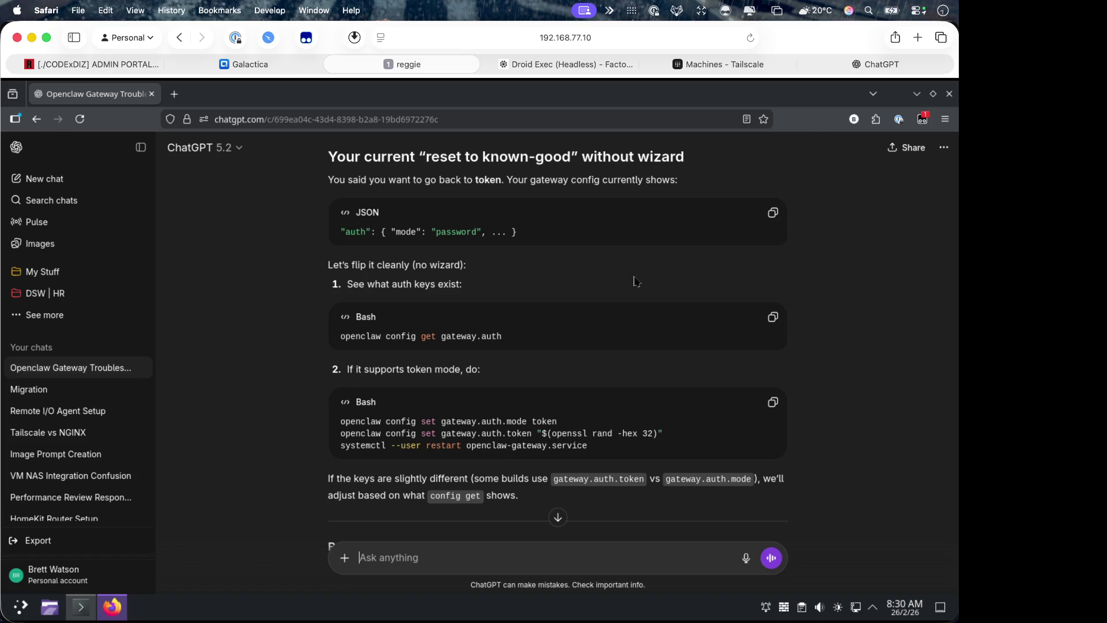
{"action": "scroll", "coordinate": [646, 278], "scroll_direction": "up", "scroll_amount": 15}
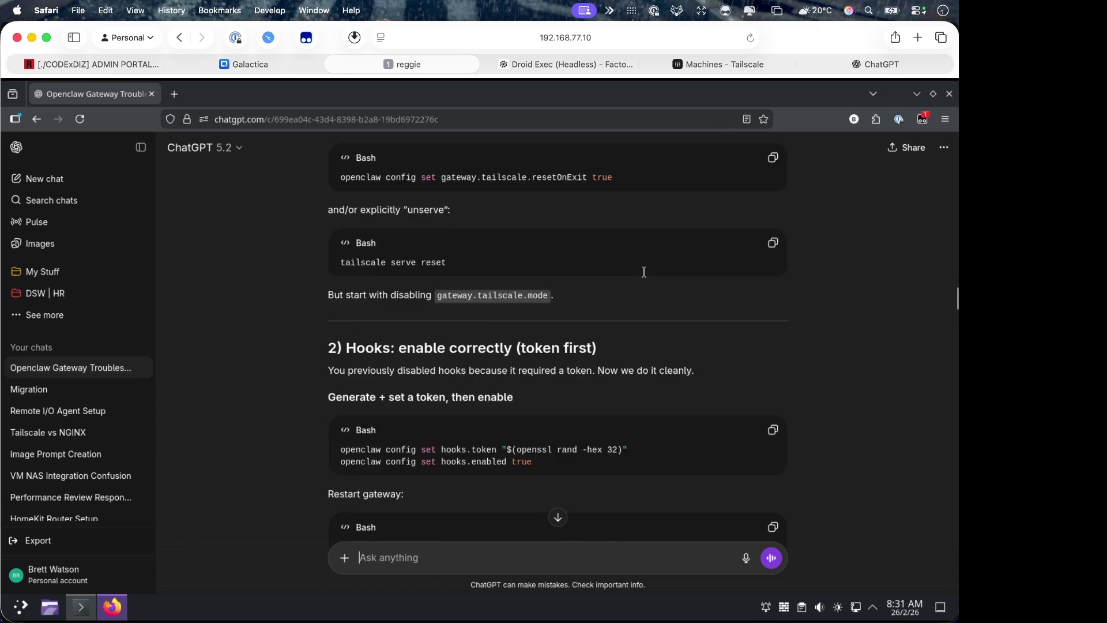
{"action": "scroll", "coordinate": [644, 271], "scroll_direction": "down", "scroll_amount": 6}
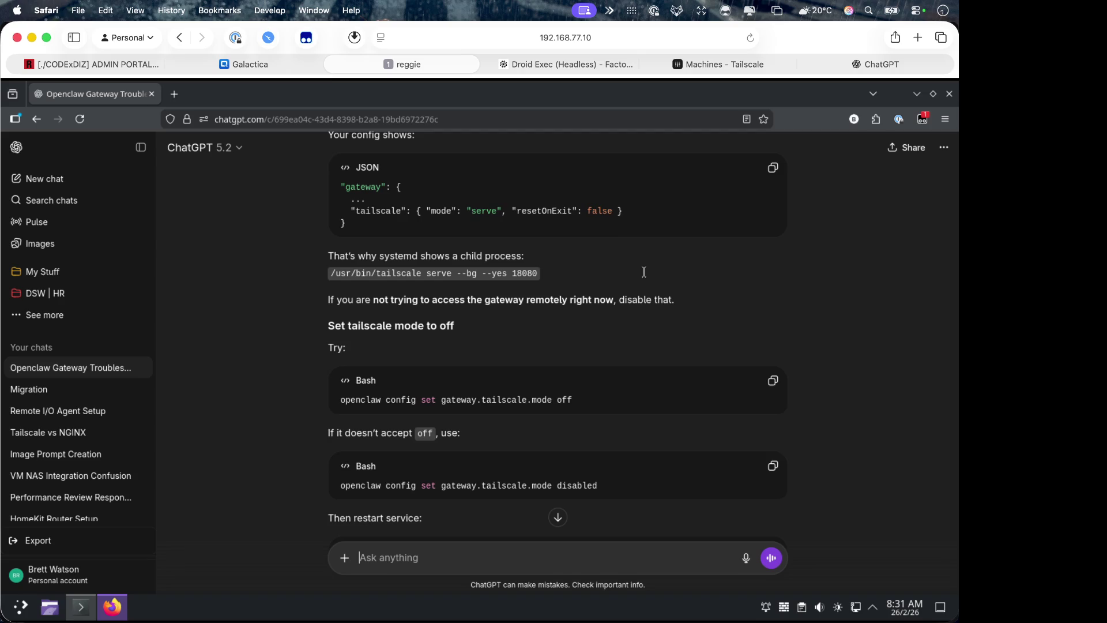
{"action": "scroll", "coordinate": [611, 231], "scroll_direction": "down", "scroll_amount": 15}
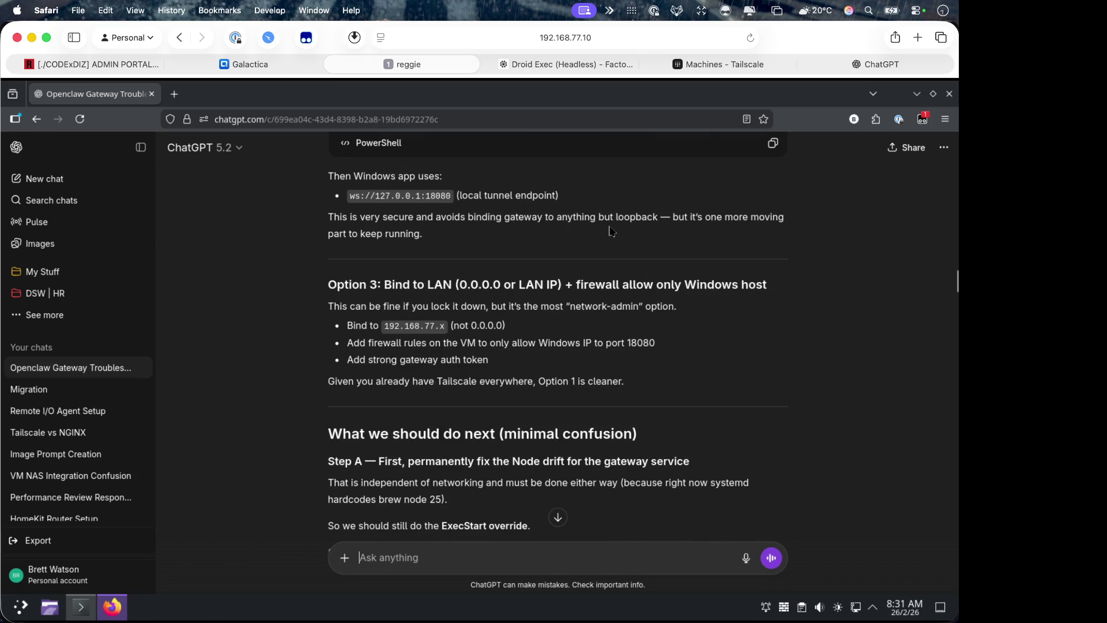
{"action": "scroll", "coordinate": [611, 231], "scroll_direction": "down", "scroll_amount": 10}
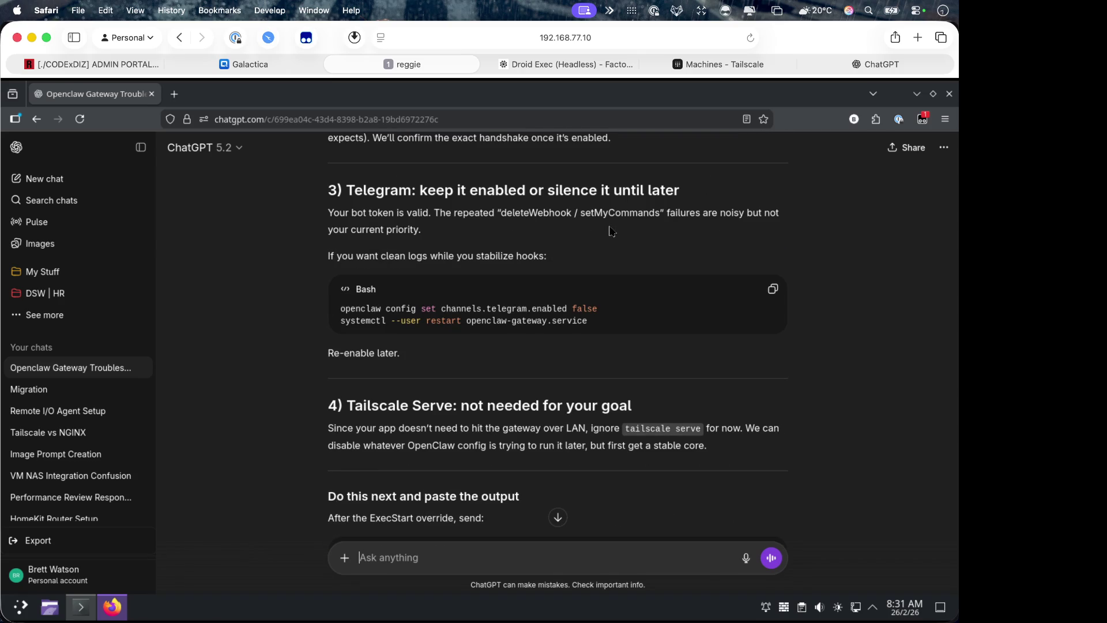
{"action": "scroll", "coordinate": [611, 231], "scroll_direction": "up", "scroll_amount": 10}
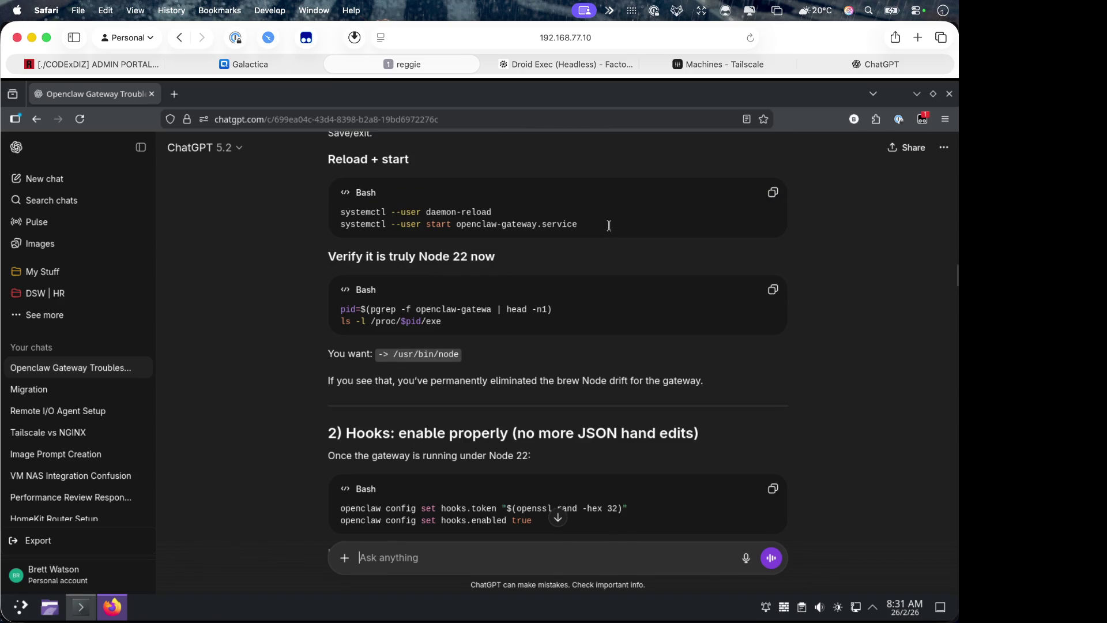
{"action": "scroll", "coordinate": [609, 226], "scroll_direction": "up", "scroll_amount": 6}
{"action": "scroll", "coordinate": [609, 226], "scroll_direction": "down", "scroll_amount": 6}
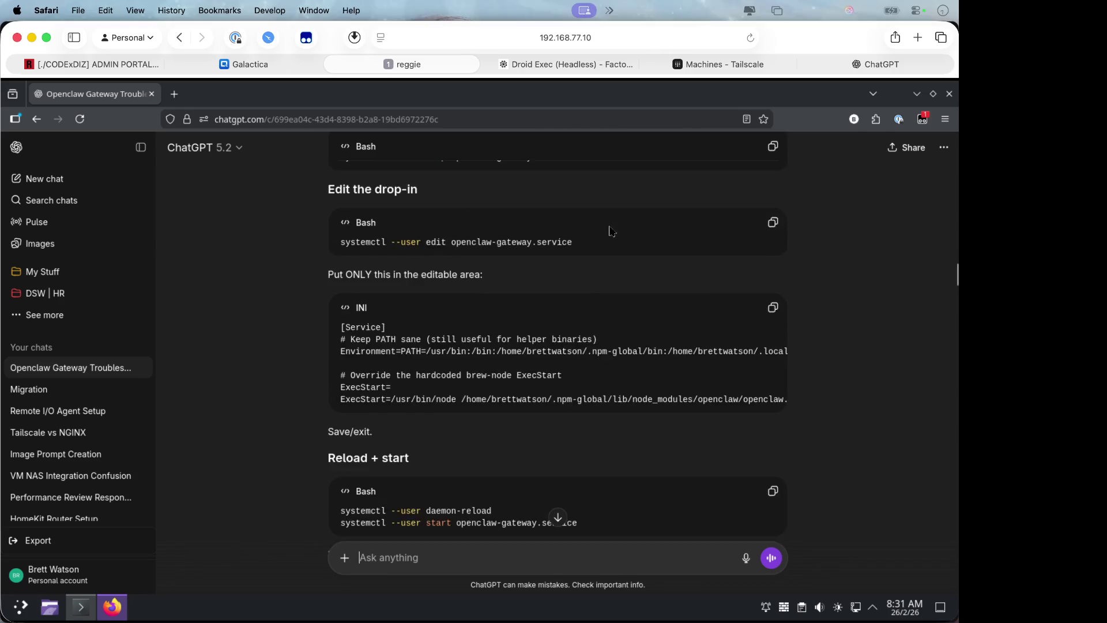
{"action": "scroll", "coordinate": [612, 232], "scroll_direction": "up", "scroll_amount": 7}
{"action": "scroll", "coordinate": [612, 231], "scroll_direction": "up", "scroll_amount": 5}
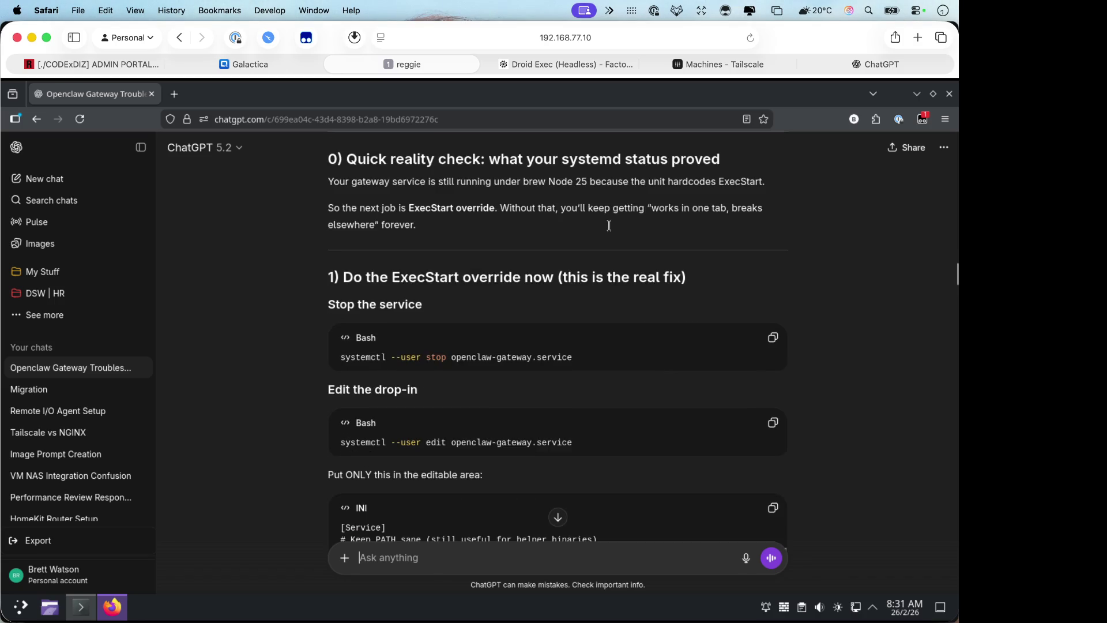
{"action": "scroll", "coordinate": [609, 226], "scroll_direction": "up", "scroll_amount": 10}
{"action": "scroll", "coordinate": [609, 226], "scroll_direction": "down", "scroll_amount": 15}
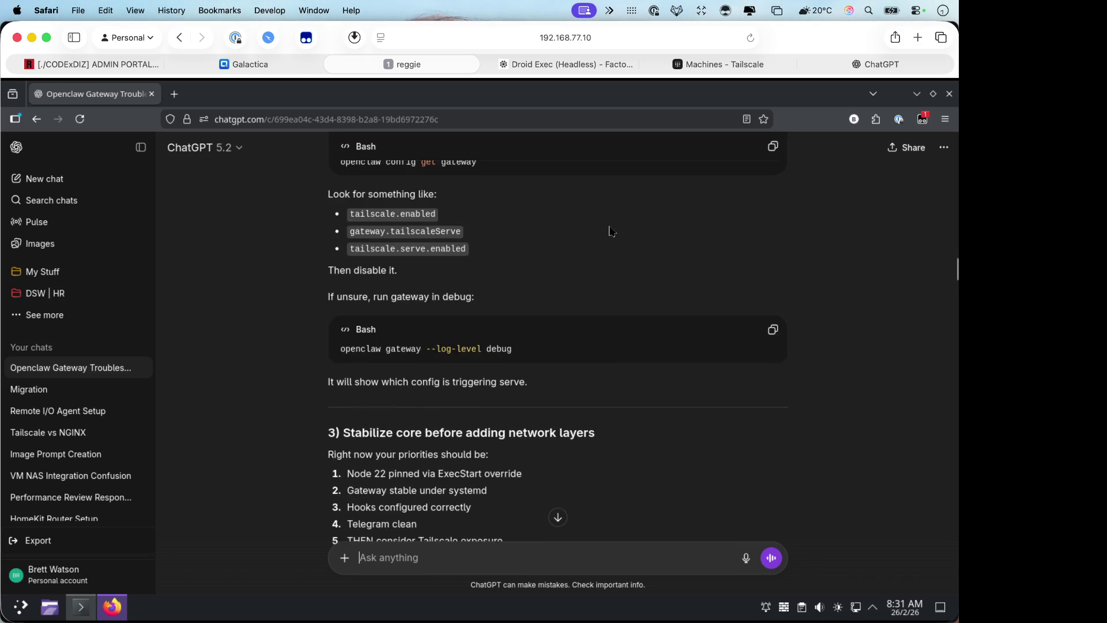
{"action": "scroll", "coordinate": [610, 226], "scroll_direction": "up", "scroll_amount": 2}
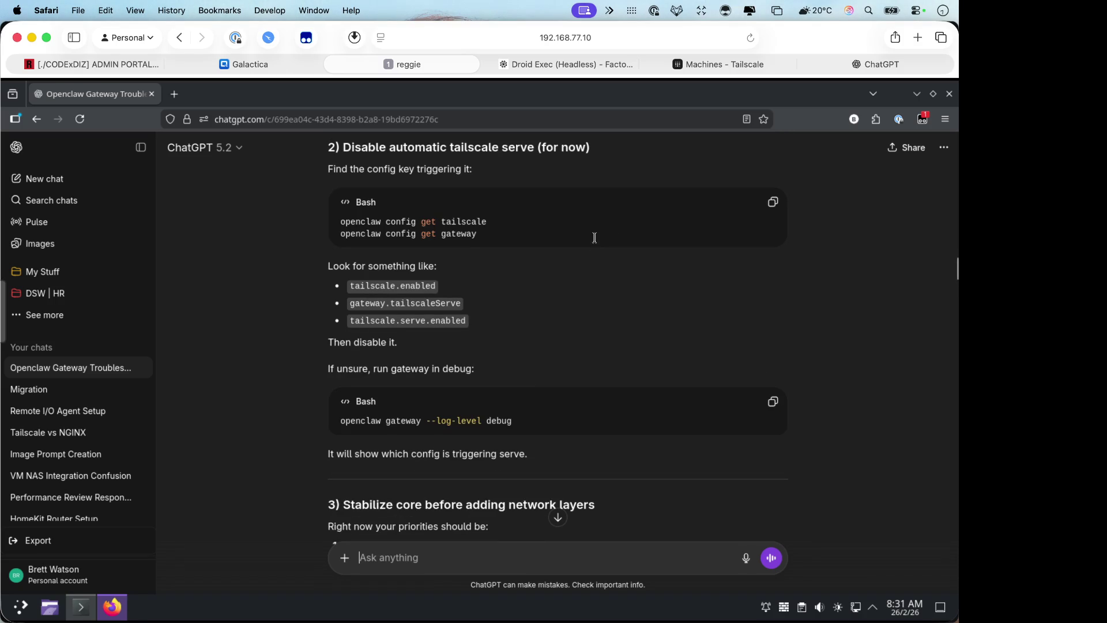
{"action": "scroll", "coordinate": [607, 288], "scroll_direction": "up", "scroll_amount": 15}
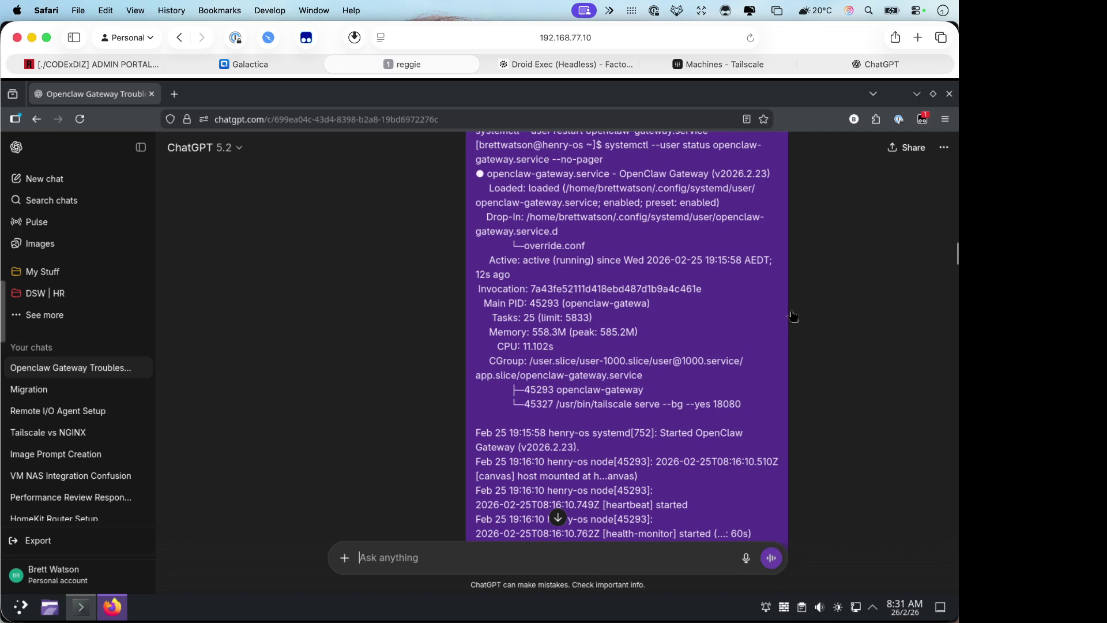
{"action": "left_click", "coordinate": [775, 63]}
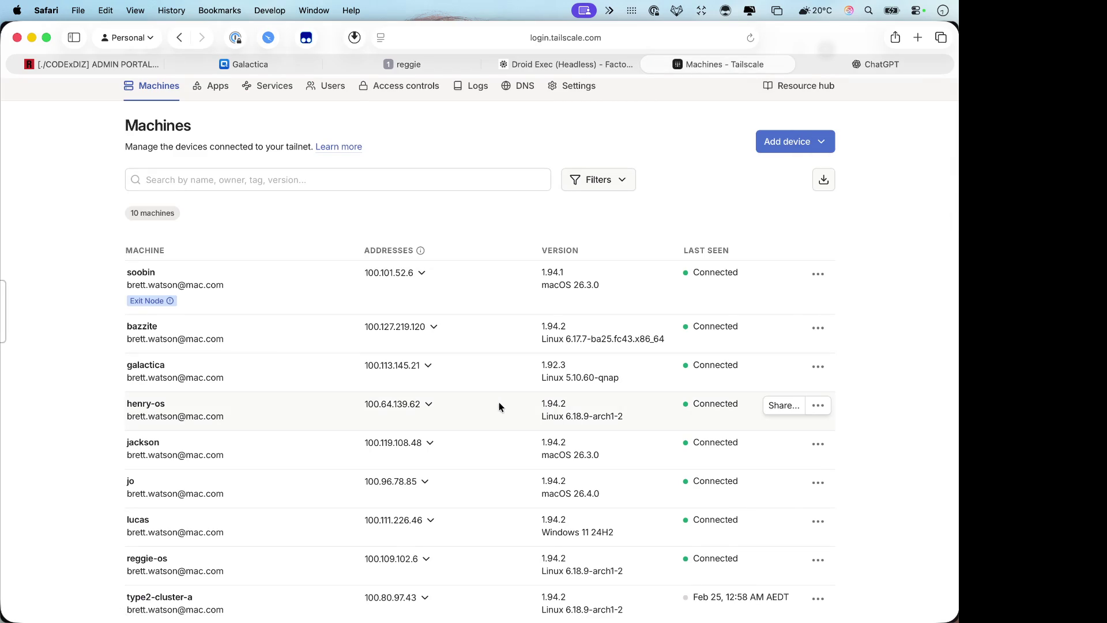
Review the ten-machine Tailscale list, then move to the Droid Exec (Headless) docs tab.
{"action": "scroll", "coordinate": [300, 456], "scroll_direction": "down", "scroll_amount": 5}
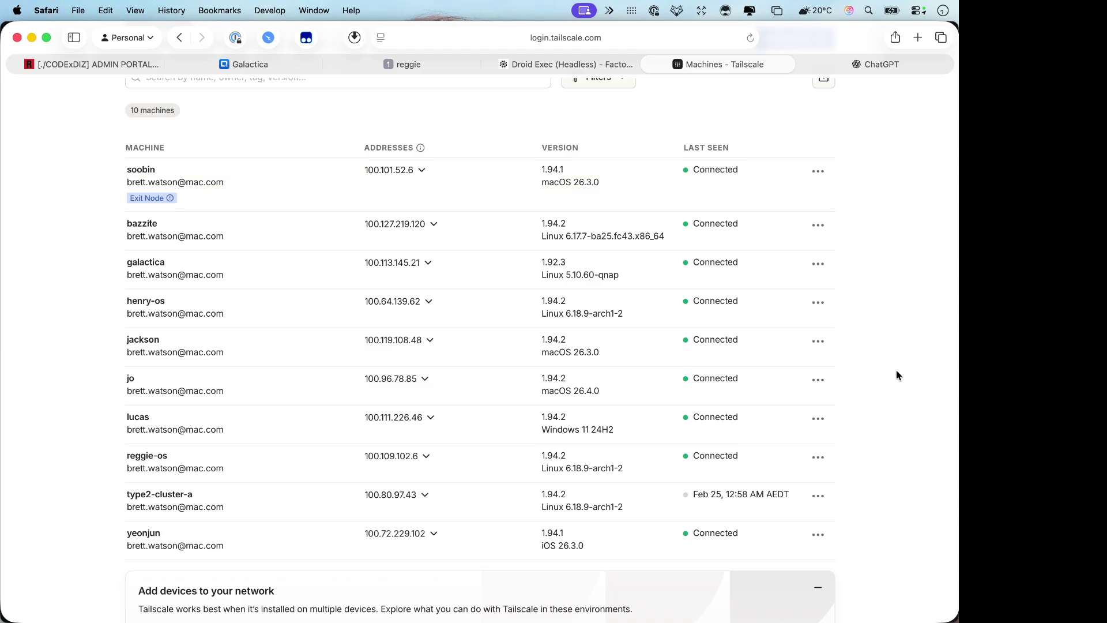
{"action": "scroll", "coordinate": [898, 375], "scroll_direction": "down", "scroll_amount": 2}
{"action": "scroll", "coordinate": [897, 372], "scroll_direction": "down", "scroll_amount": 4}
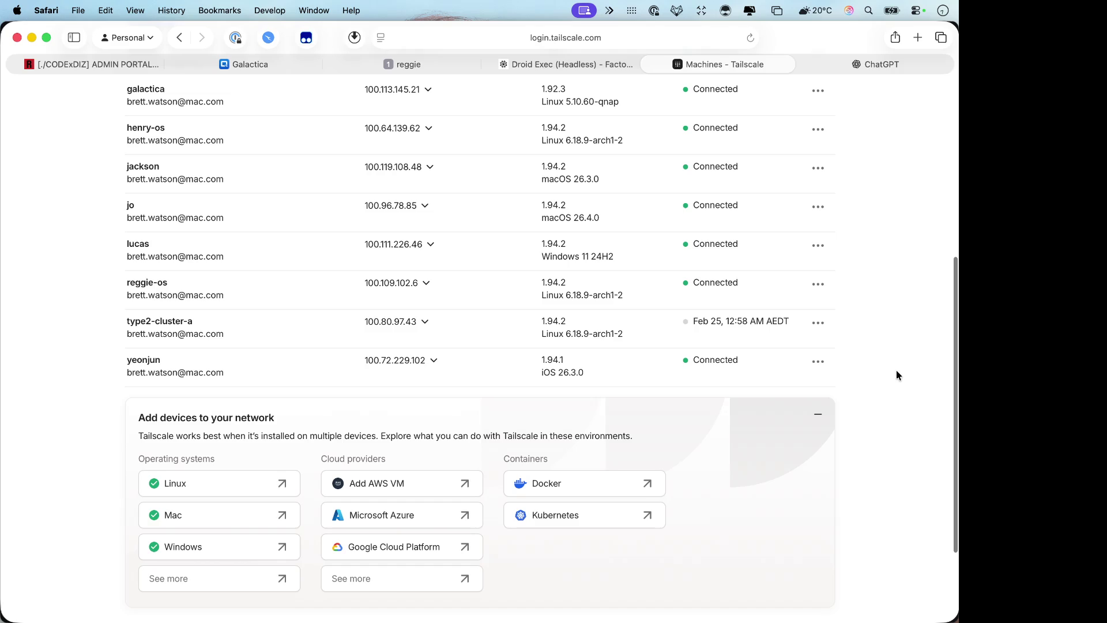
{"action": "scroll", "coordinate": [896, 375], "scroll_direction": "up", "scroll_amount": 3}
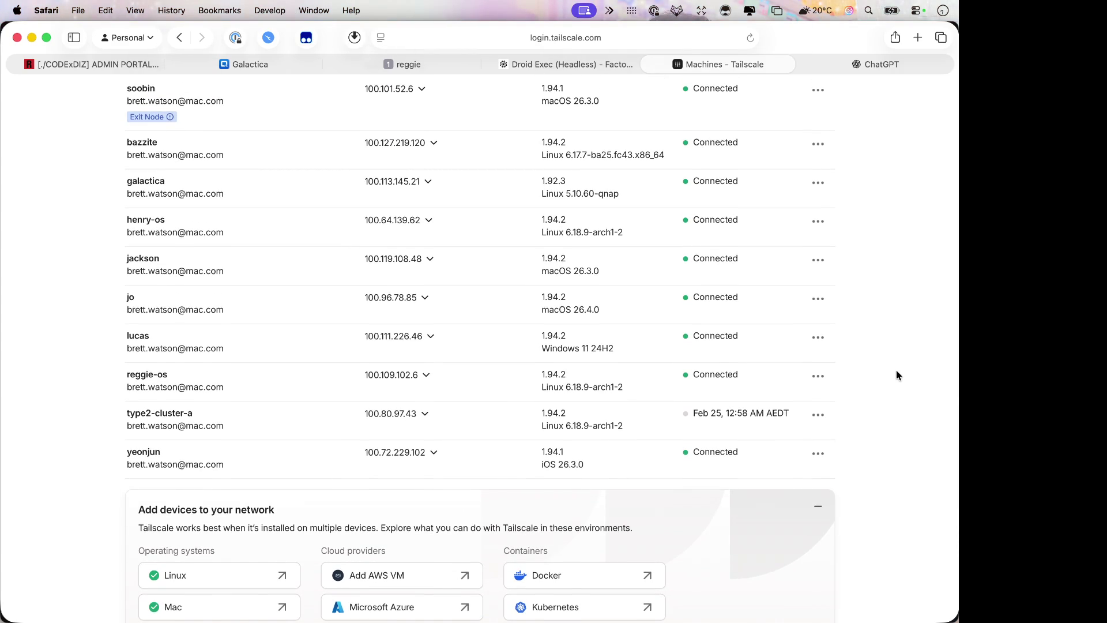
{"action": "scroll", "coordinate": [897, 374], "scroll_direction": "up", "scroll_amount": 5}
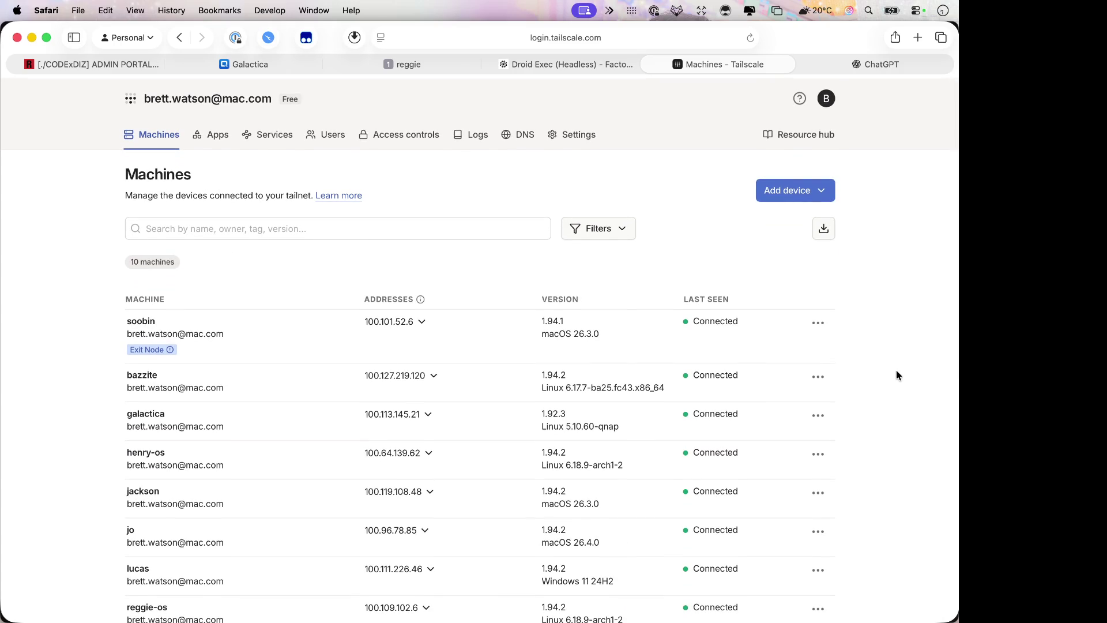
{"action": "scroll", "coordinate": [897, 375], "scroll_direction": "down", "scroll_amount": 6}
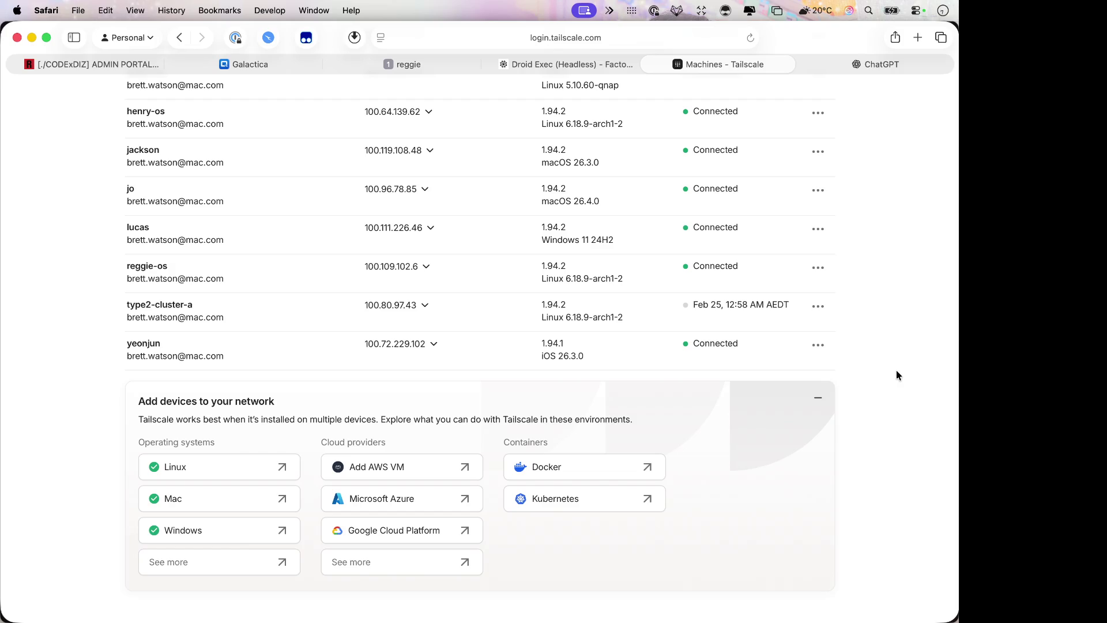
{"action": "scroll", "coordinate": [896, 375], "scroll_direction": "up", "scroll_amount": 6}
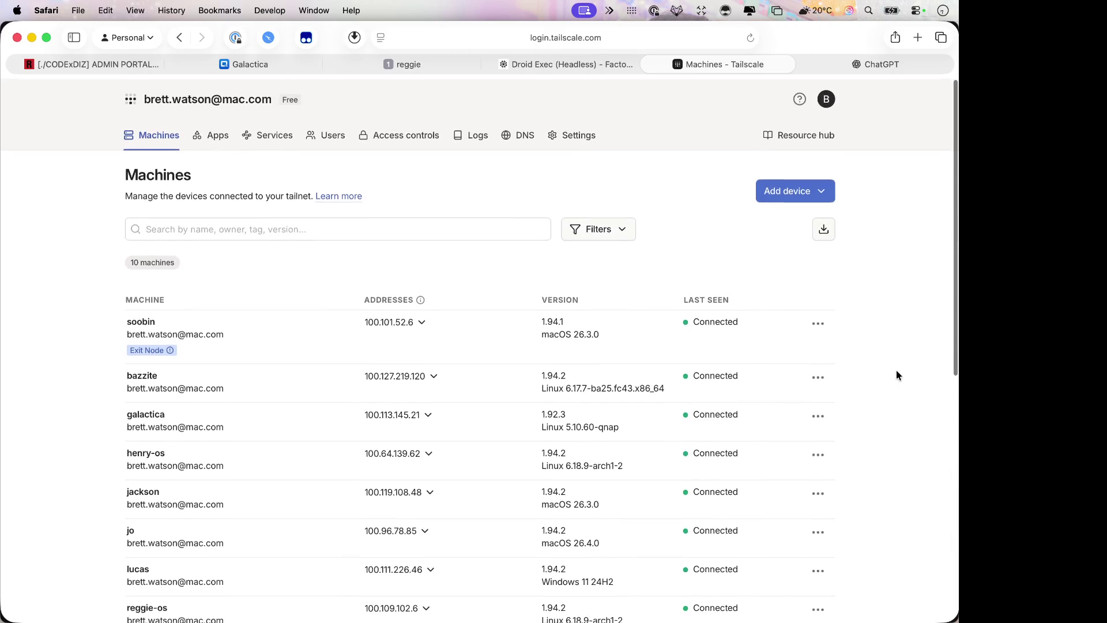
{"action": "scroll", "coordinate": [896, 375], "scroll_direction": "down", "scroll_amount": 3}
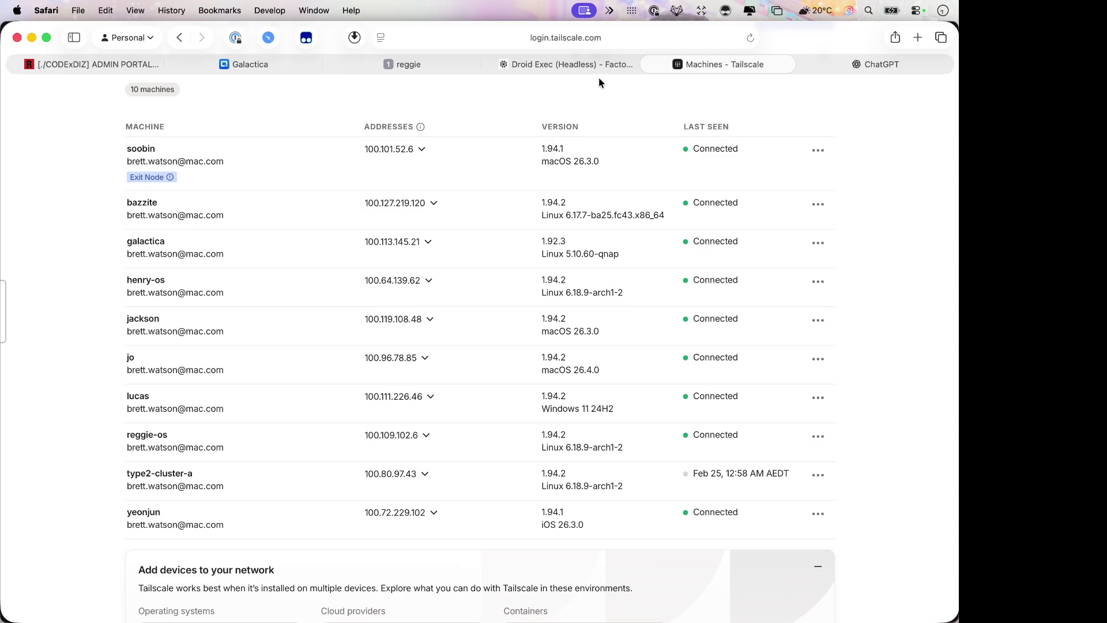
{"action": "left_click", "coordinate": [585, 66]}
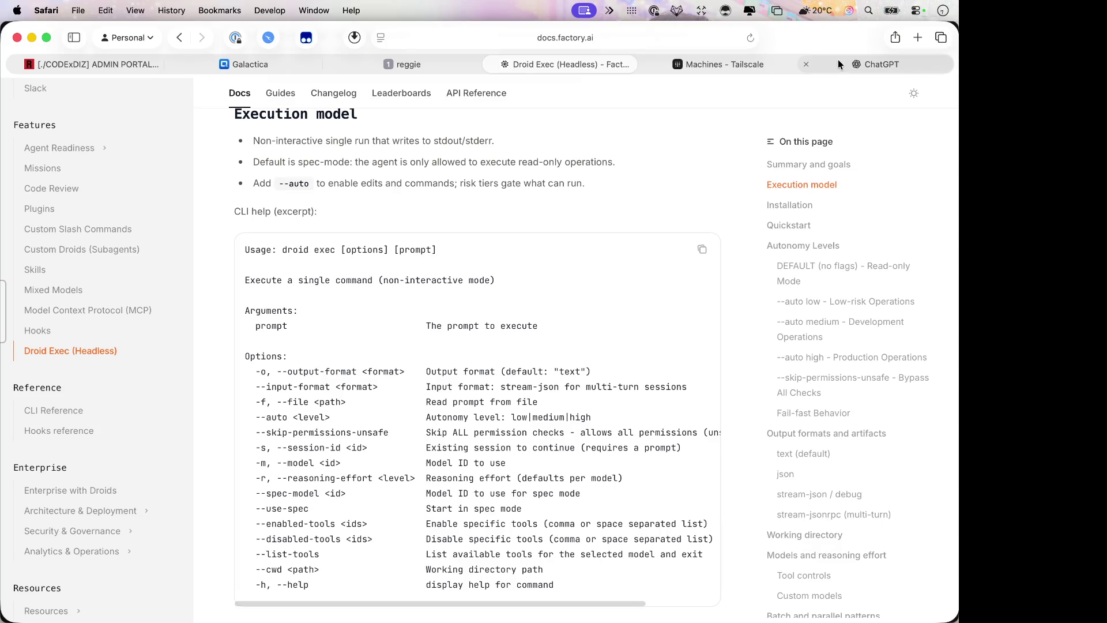
Cycle through the ChatGPT, Droid Exec and Tailscale tabs, close the Share menu, and return to the reggie tab.
{"action": "left_click", "coordinate": [839, 64]}
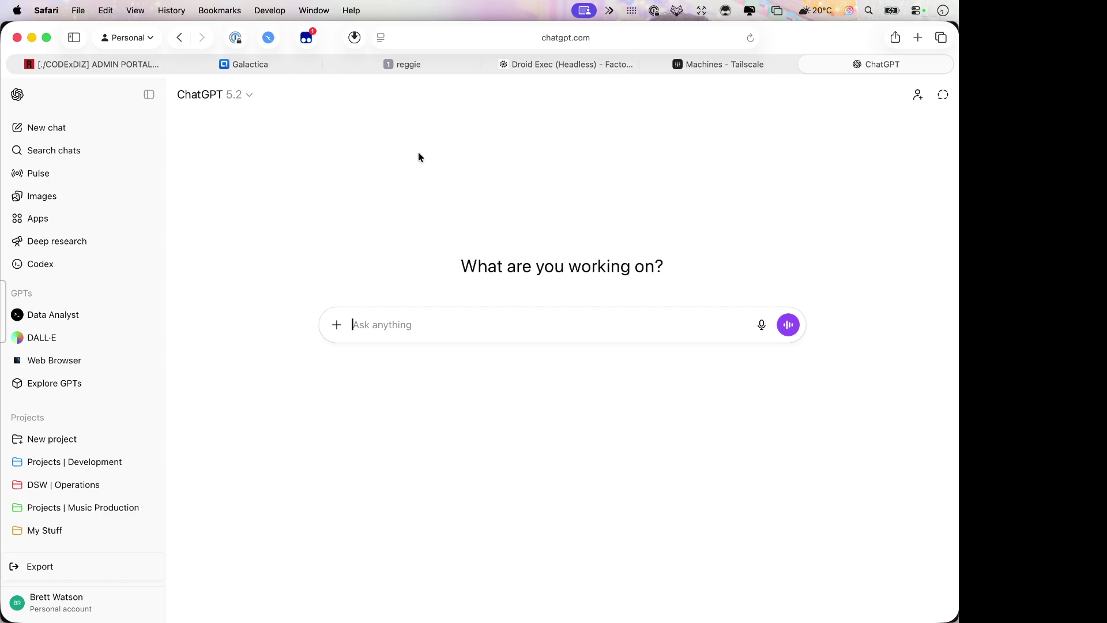
{"action": "left_click", "coordinate": [545, 67]}
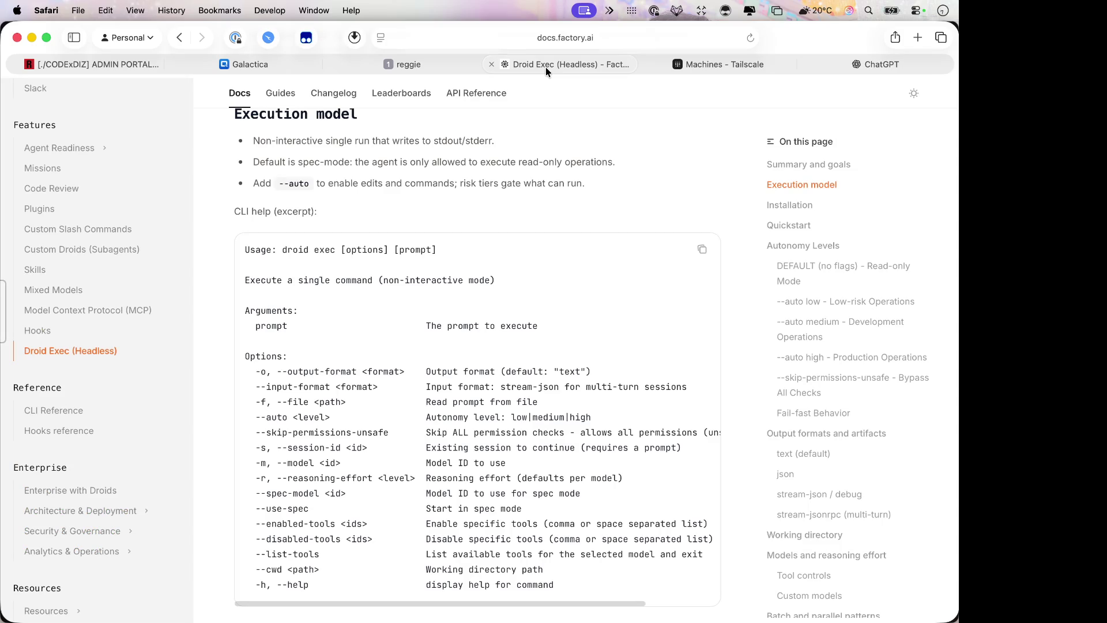
{"action": "left_click", "coordinate": [704, 58]}
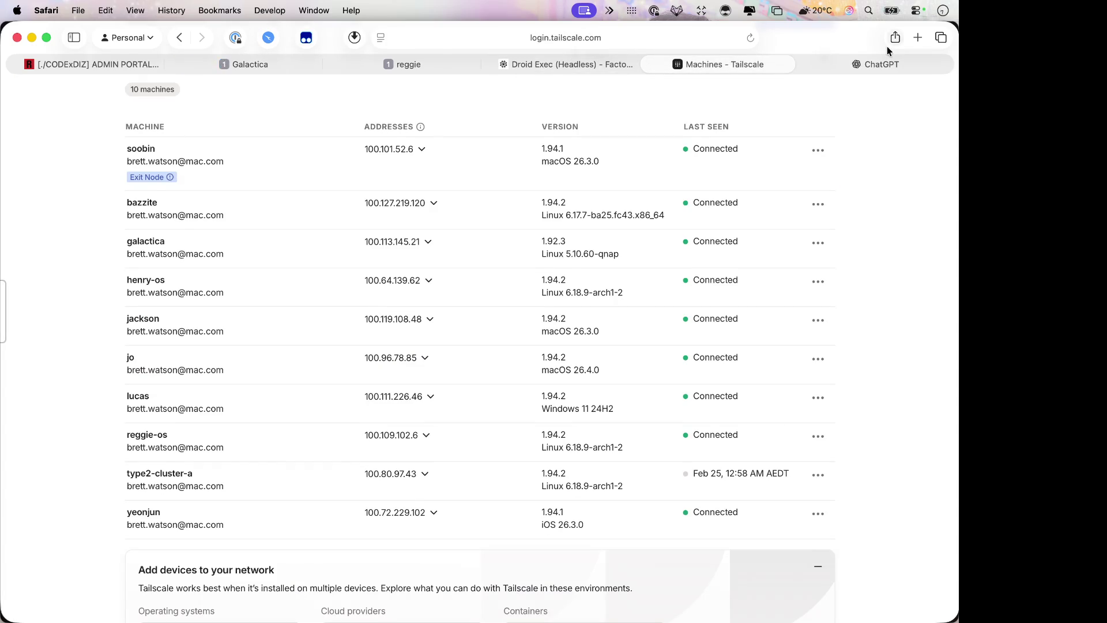
{"action": "left_click", "coordinate": [887, 46]}
{"action": "left_click", "coordinate": [866, 67]}
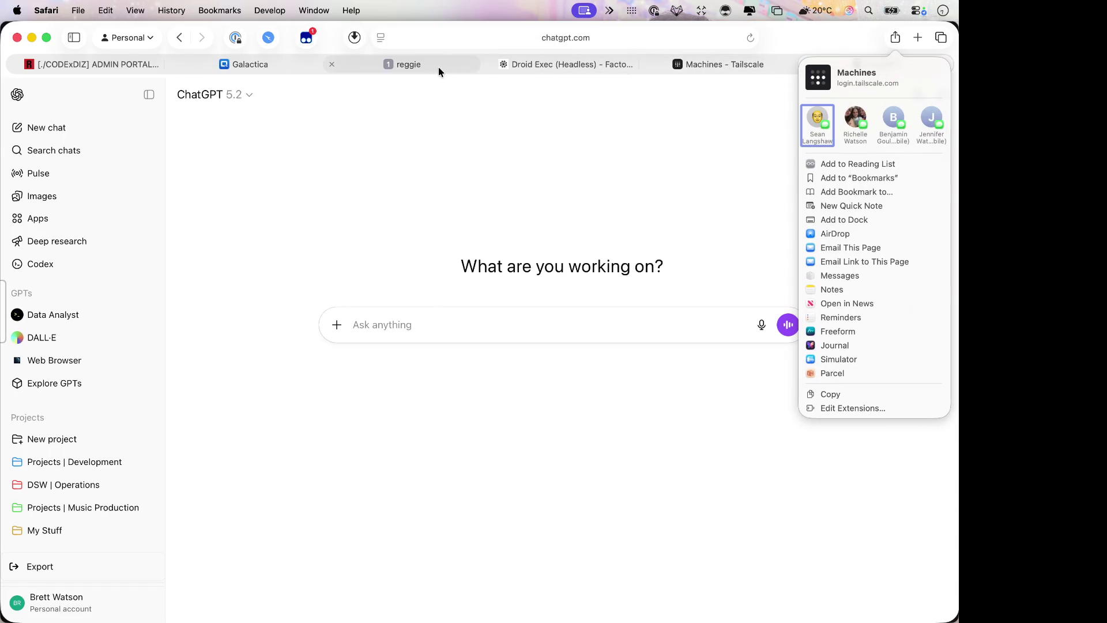
{"action": "left_click", "coordinate": [414, 76]}
{"action": "left_click", "coordinate": [421, 67]}
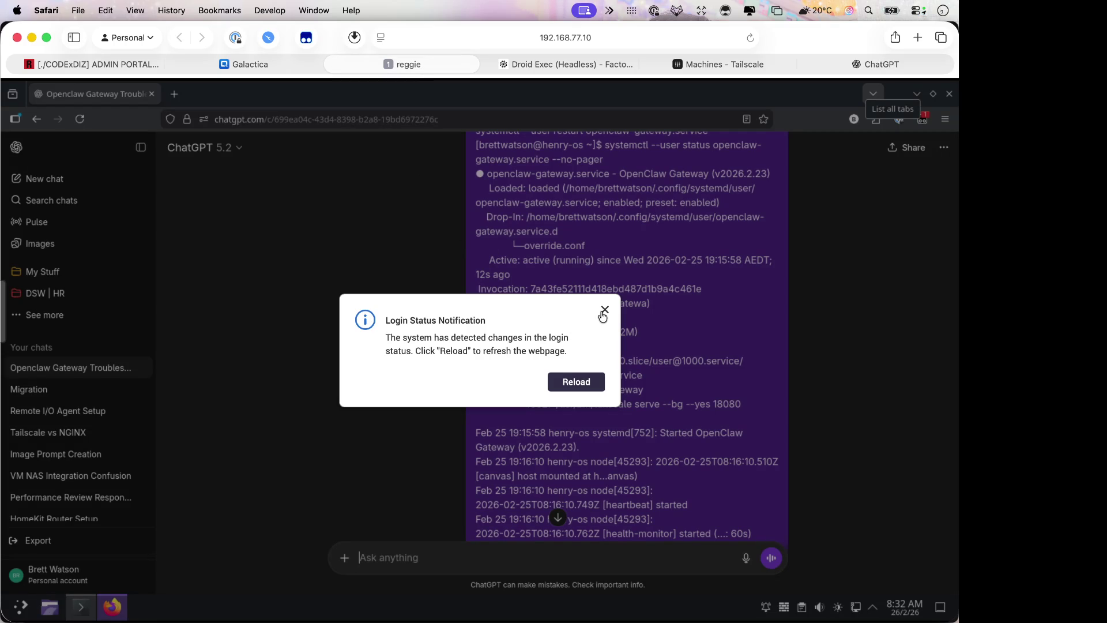
Reload the page from the Login Status Notification dialog to get the Virtualization Station login.
{"action": "left_click", "coordinate": [577, 381]}
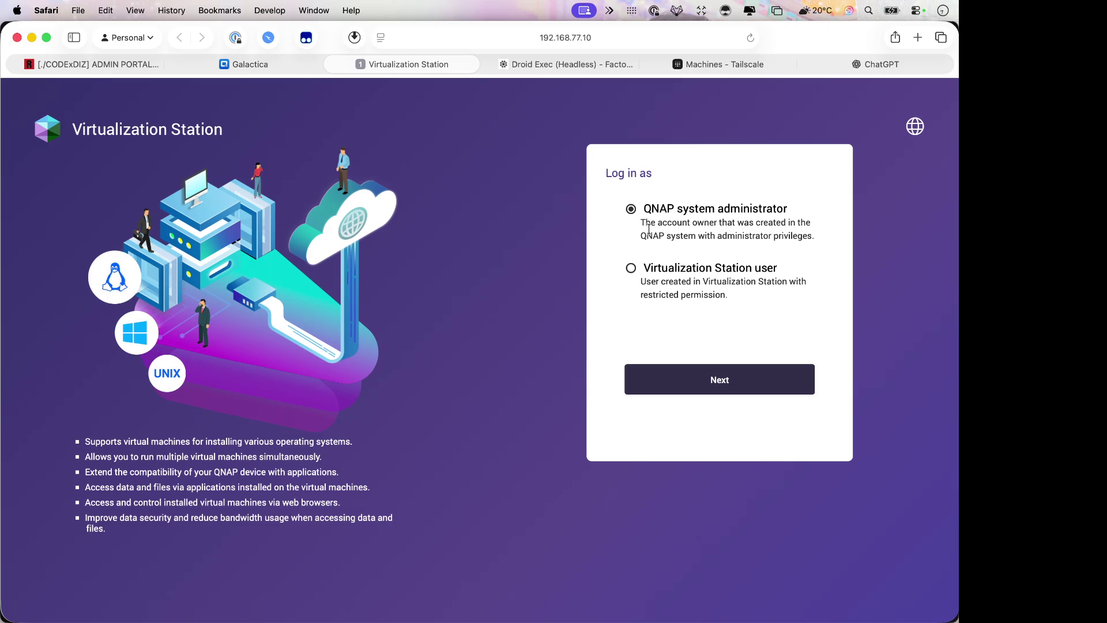
Sign in as QNAP system administrator with the account password, keeping the session logged in.
{"action": "left_click", "coordinate": [664, 380]}
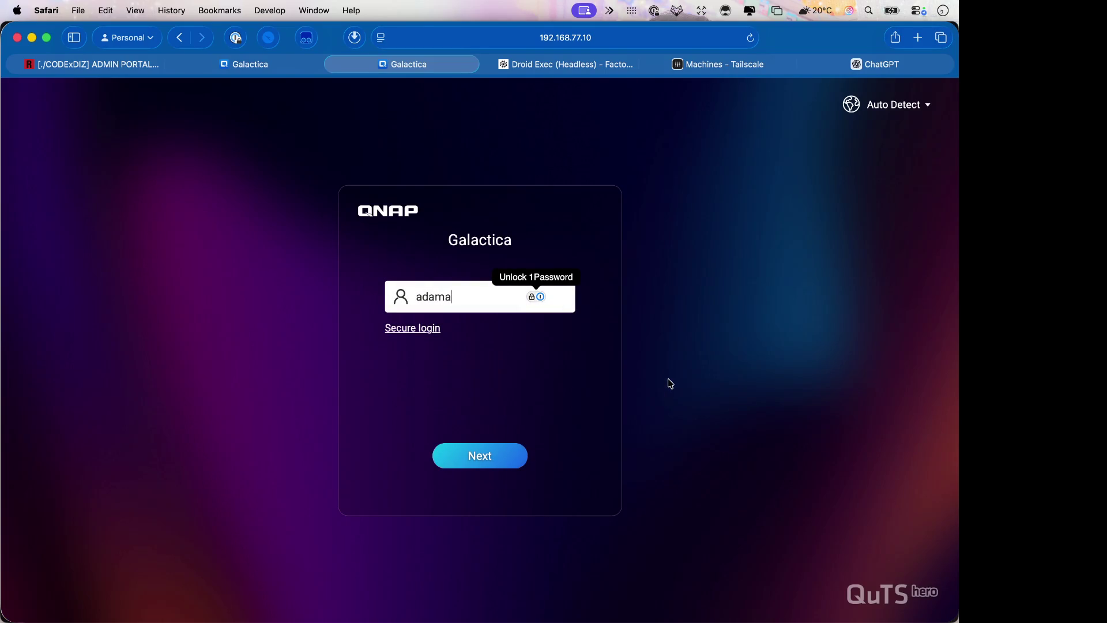
{"action": "left_click", "coordinate": [491, 460]}
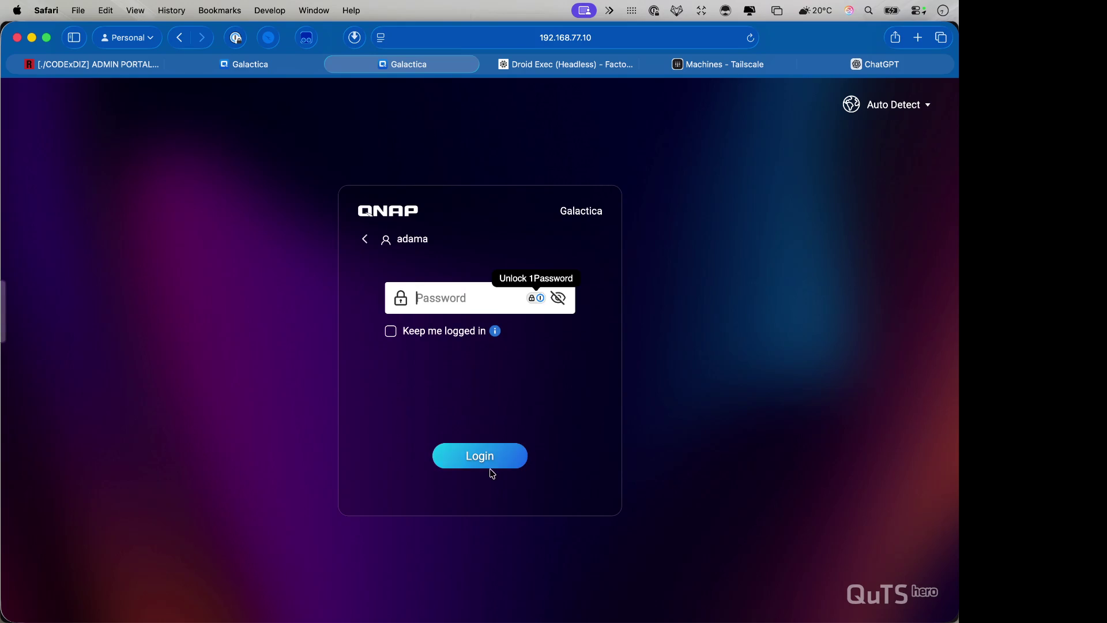
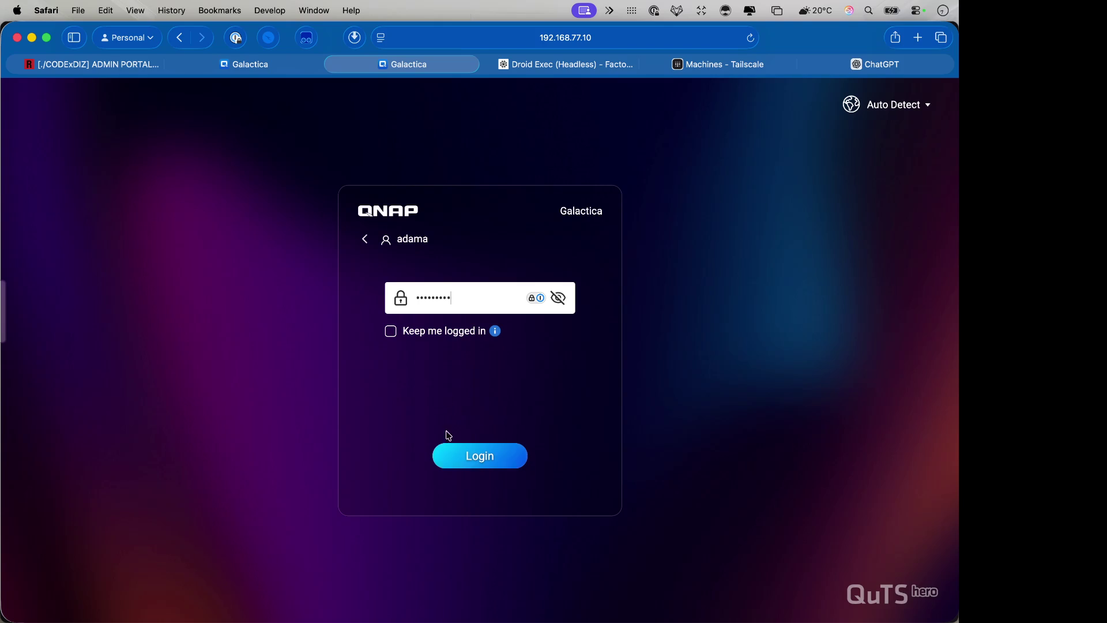
{"action": "left_click", "coordinate": [458, 335]}
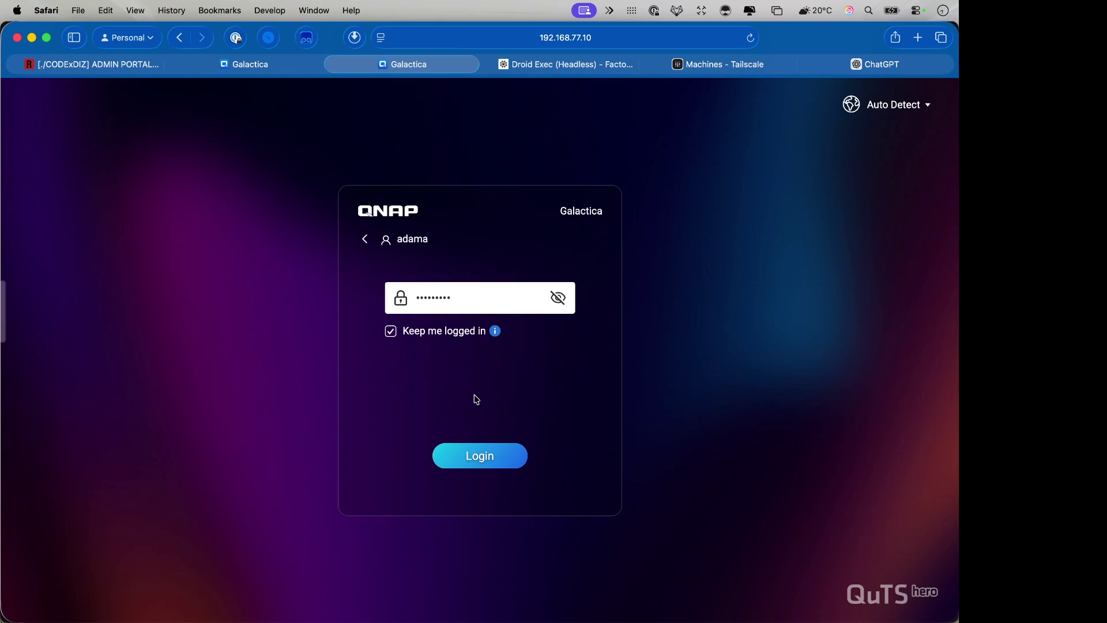
{"action": "left_click", "coordinate": [476, 459]}
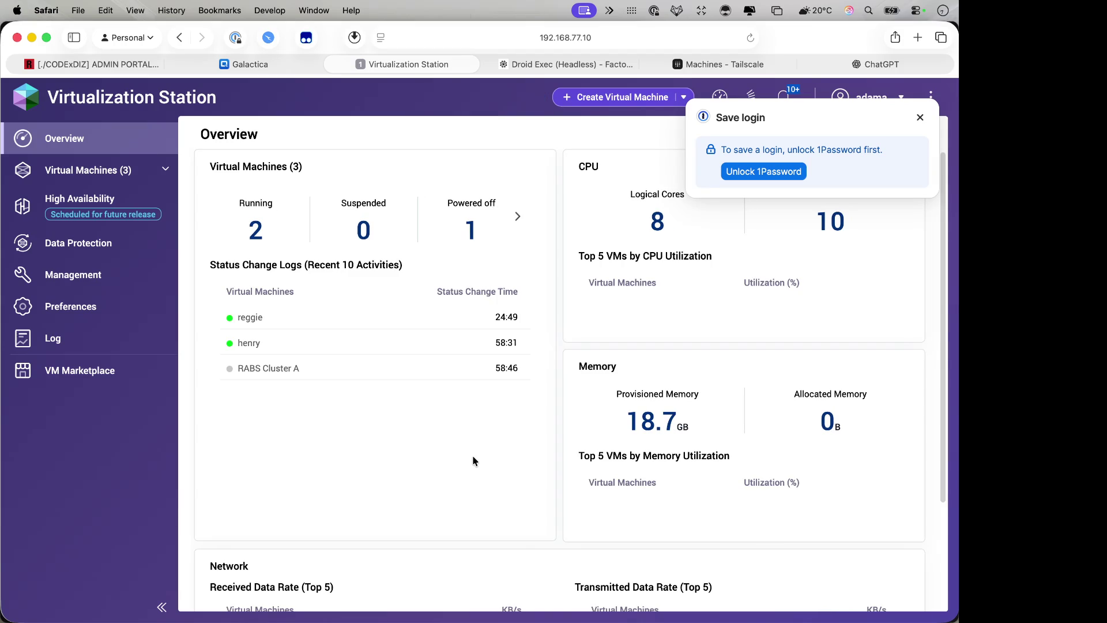
Dismiss the password prompt and open the reggie VM's console from the Virtual Machines list.
{"action": "left_click", "coordinate": [920, 117]}
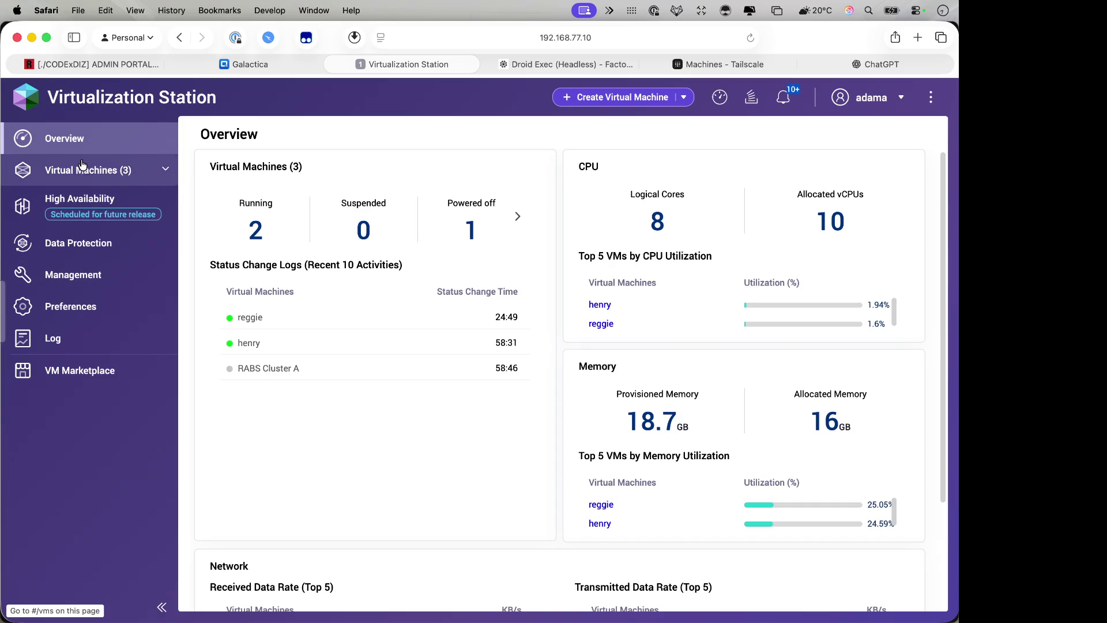
{"action": "left_click", "coordinate": [86, 169]}
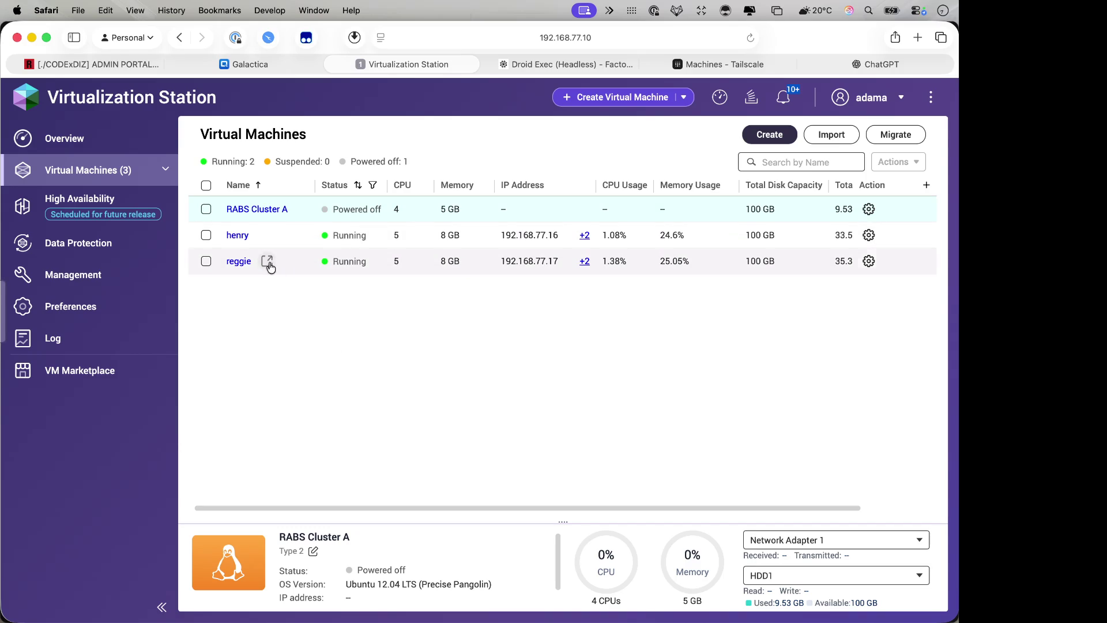
{"action": "left_click", "coordinate": [297, 263]}
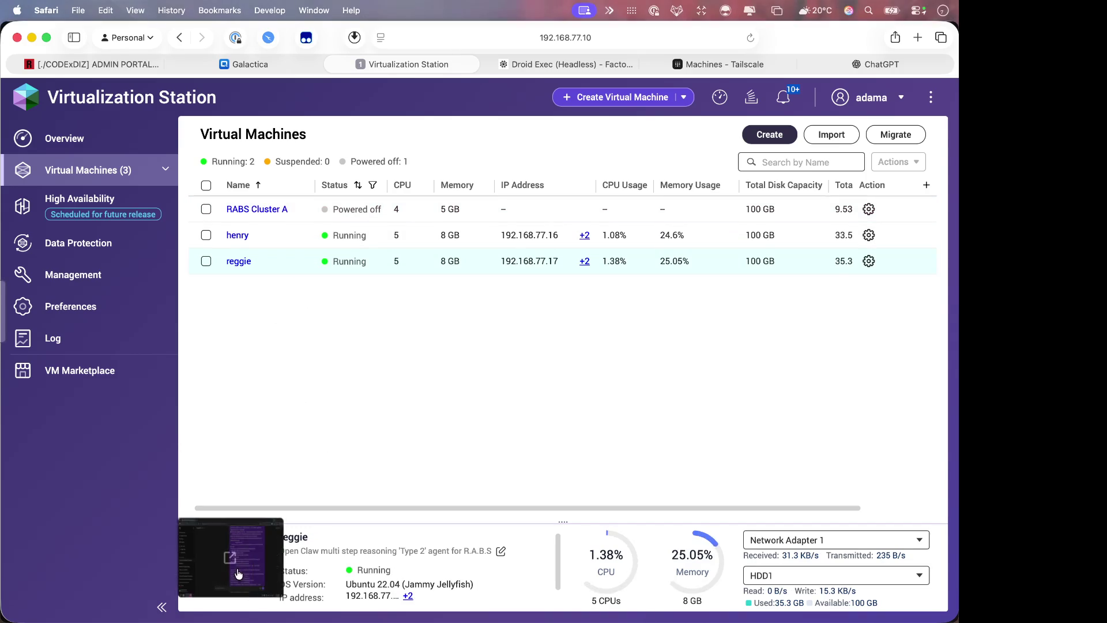
{"action": "left_click", "coordinate": [235, 571]}
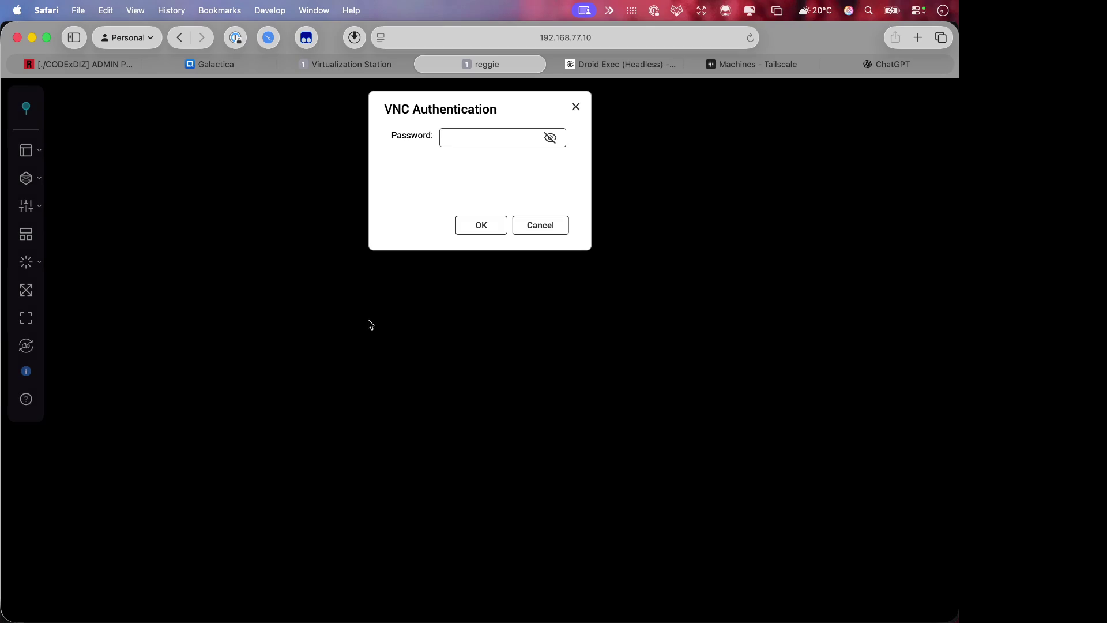
Unlock the reggie VNC console with its password and dismiss the save-login prompt.
{"action": "left_click", "coordinate": [467, 140]}
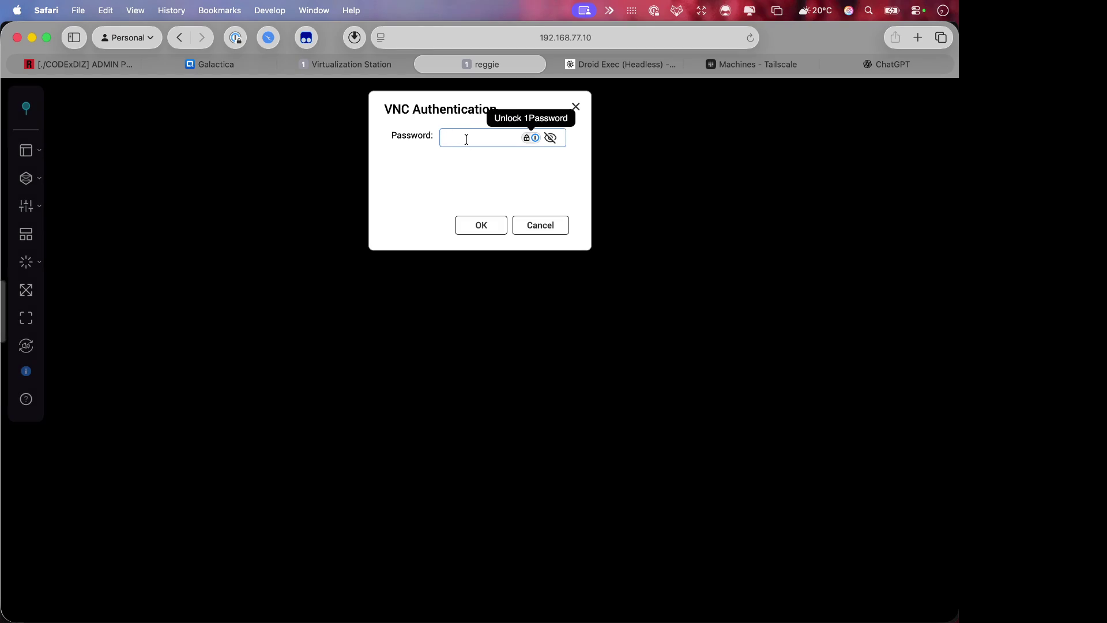
{"action": "type", "text": "••••••"}
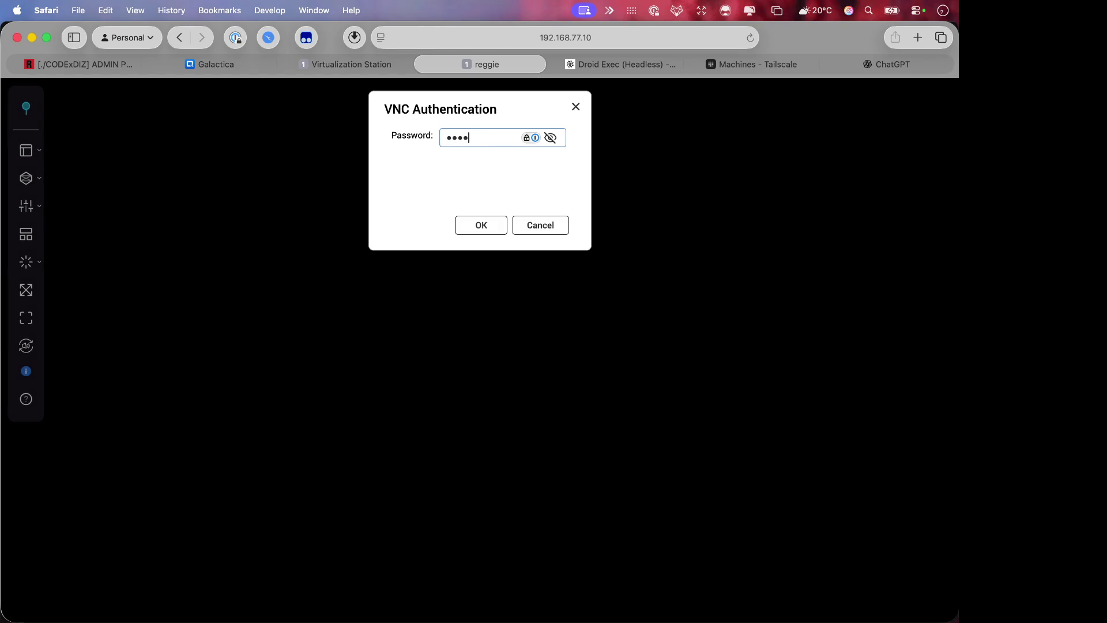
{"action": "type", "text": "••"}
{"action": "key", "text": "Return"}
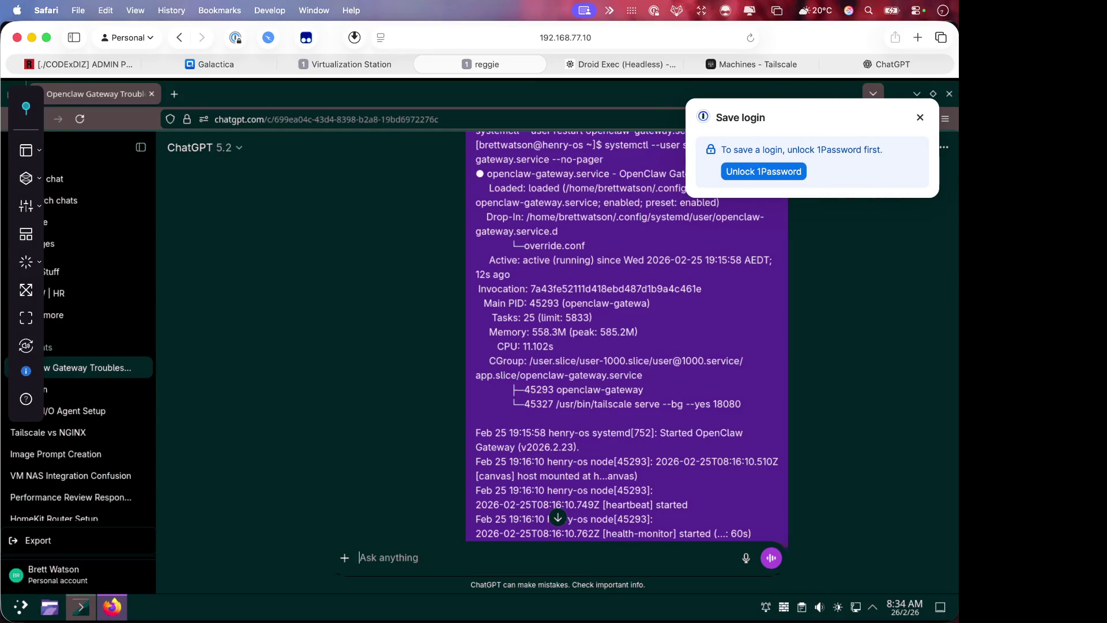
{"action": "left_click", "coordinate": [920, 118]}
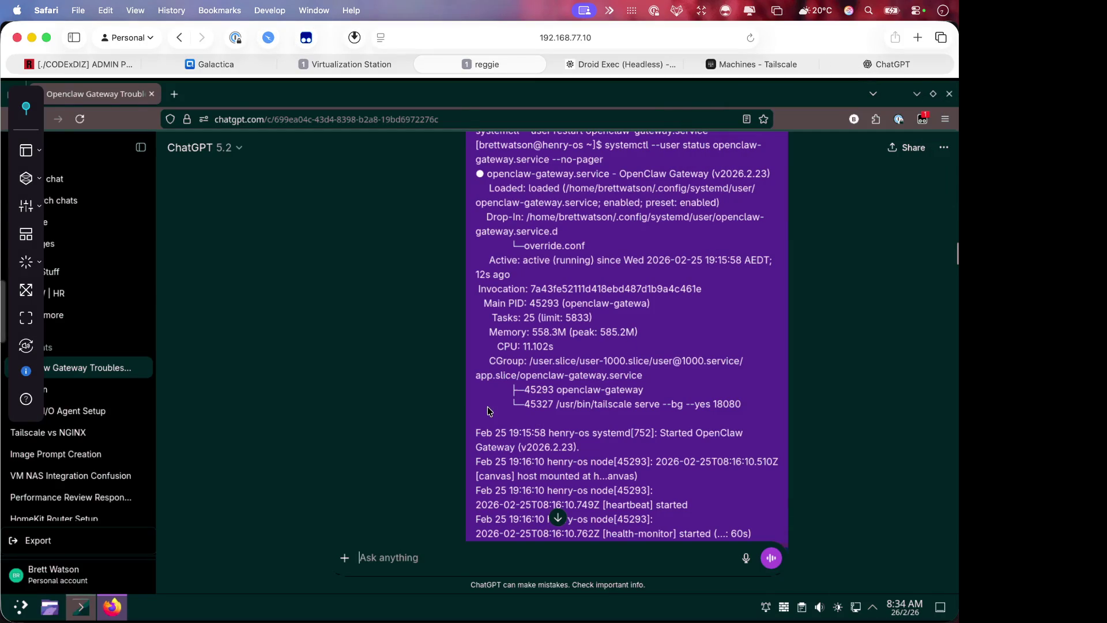
Scroll the chat to the reply saying systemd still runs the gateway under brew Node 25.
{"action": "scroll", "coordinate": [403, 440], "scroll_direction": "down", "scroll_amount": 10}
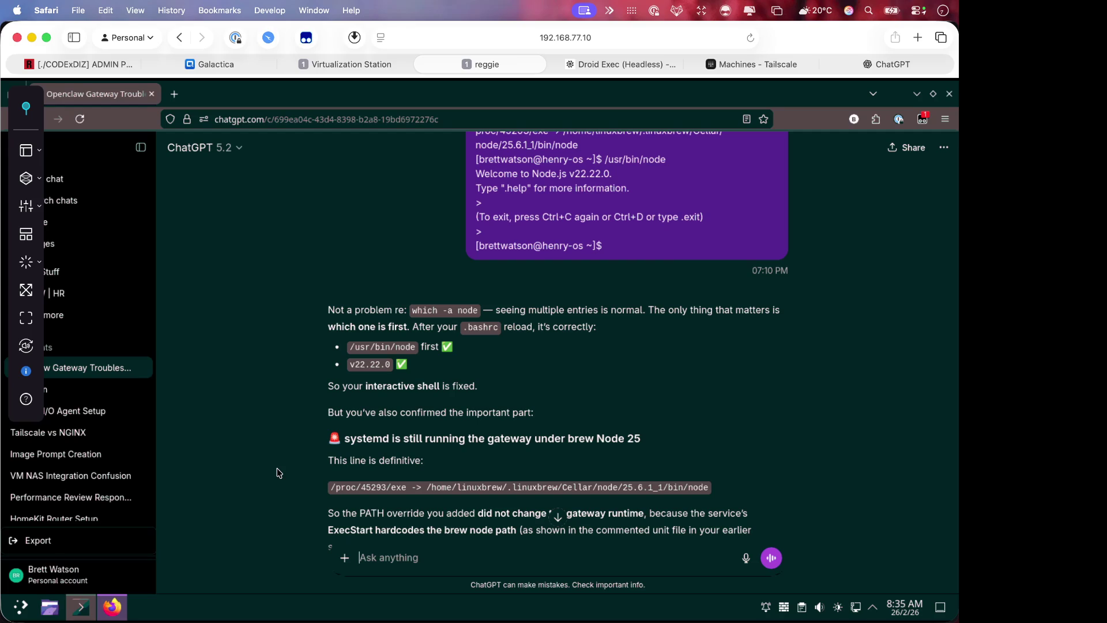
{"action": "scroll", "coordinate": [279, 473], "scroll_direction": "down", "scroll_amount": 3}
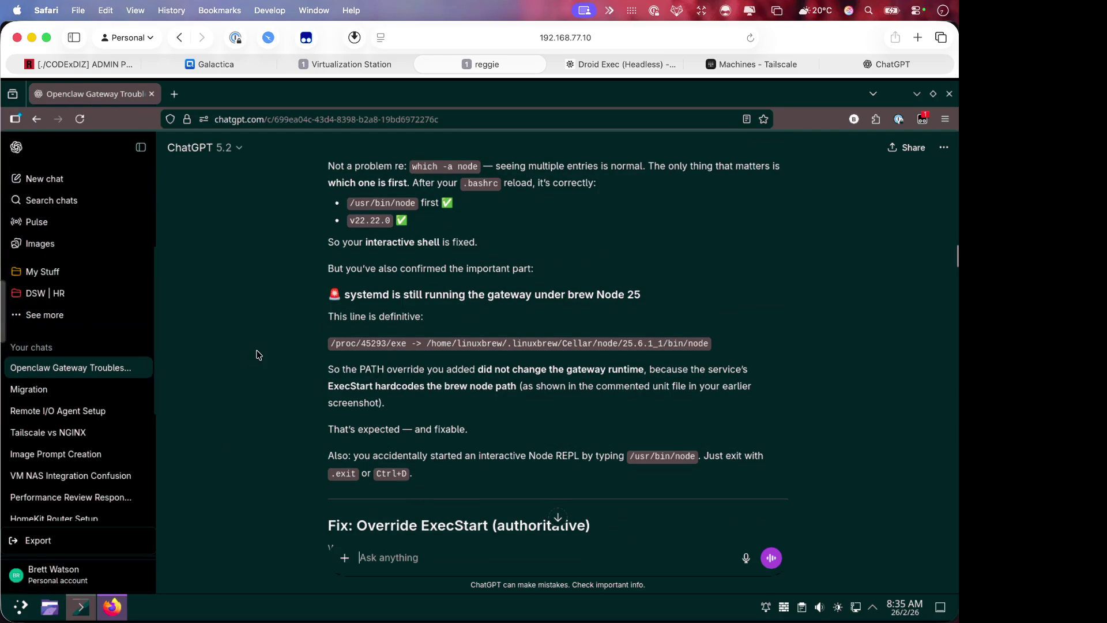
{"action": "scroll", "coordinate": [271, 323], "scroll_direction": "up", "scroll_amount": 2}
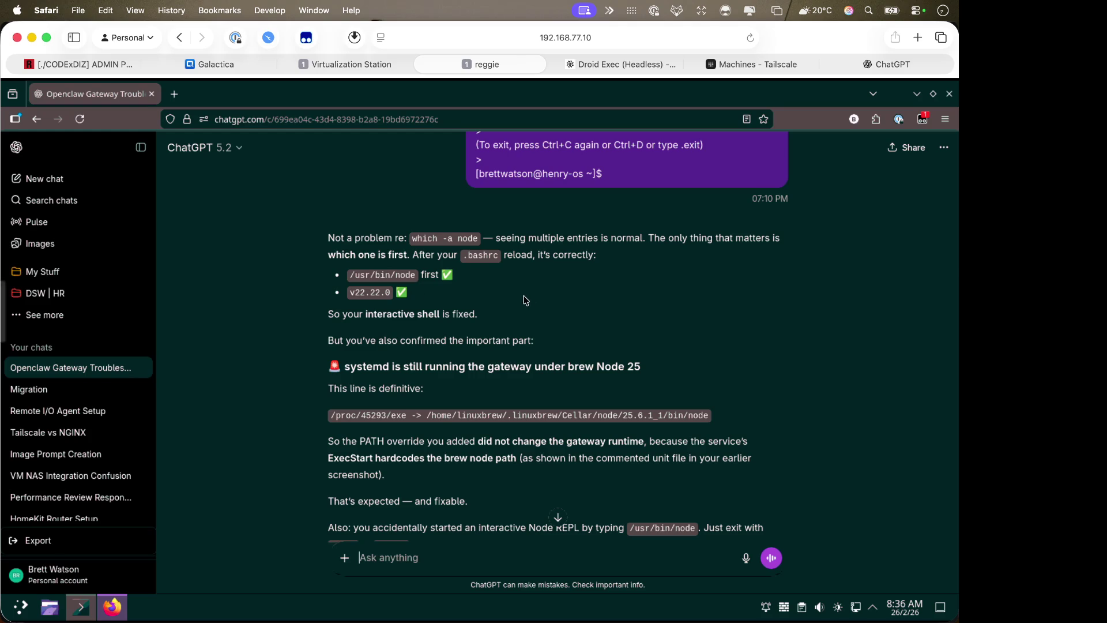
{"action": "scroll", "coordinate": [529, 302], "scroll_direction": "down", "scroll_amount": 10}
Scroll back through the Openclaw chat to the advice on setting hooks.token and hooks.enabled.
{"action": "scroll", "coordinate": [529, 301], "scroll_direction": "up", "scroll_amount": 4}
{"action": "scroll", "coordinate": [529, 301], "scroll_direction": "up", "scroll_amount": 2}
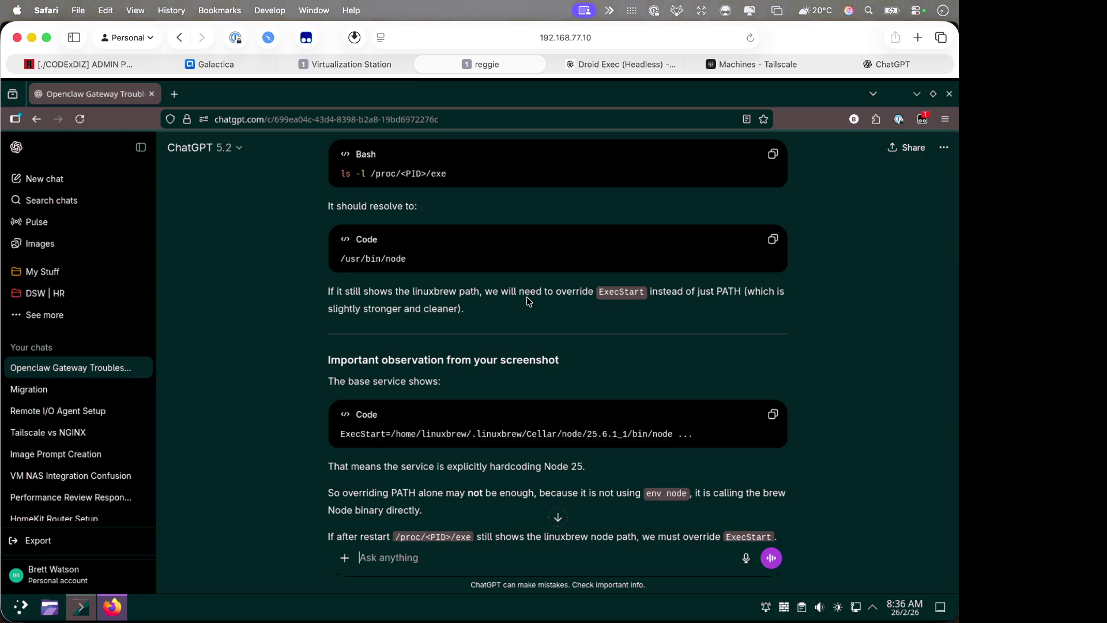
{"action": "scroll", "coordinate": [529, 301], "scroll_direction": "up", "scroll_amount": 15}
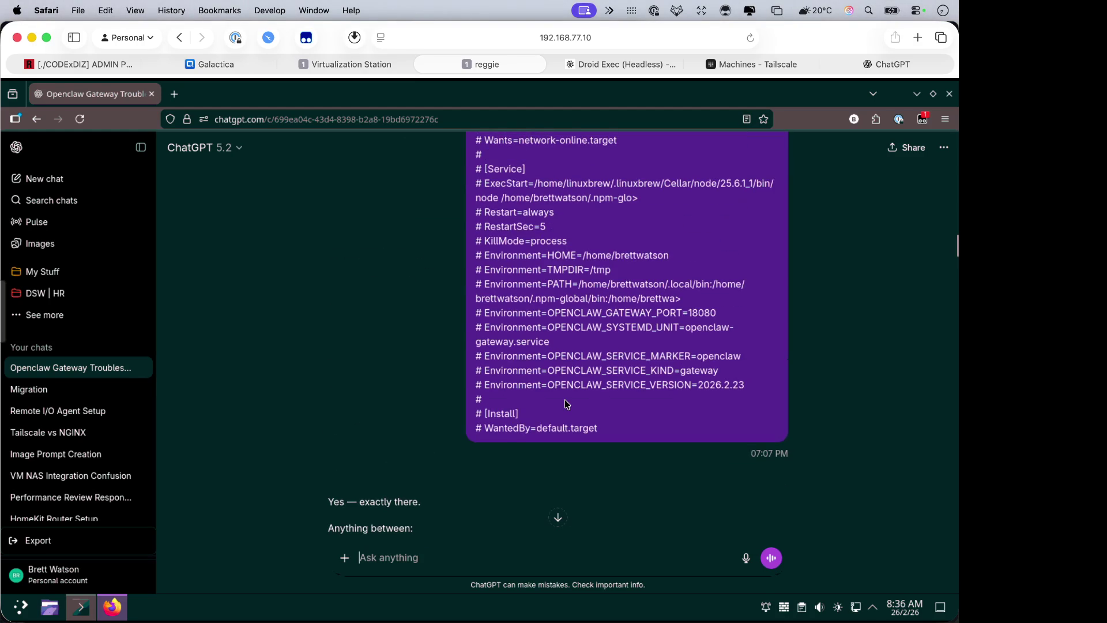
{"action": "scroll", "coordinate": [565, 400], "scroll_direction": "down", "scroll_amount": 5}
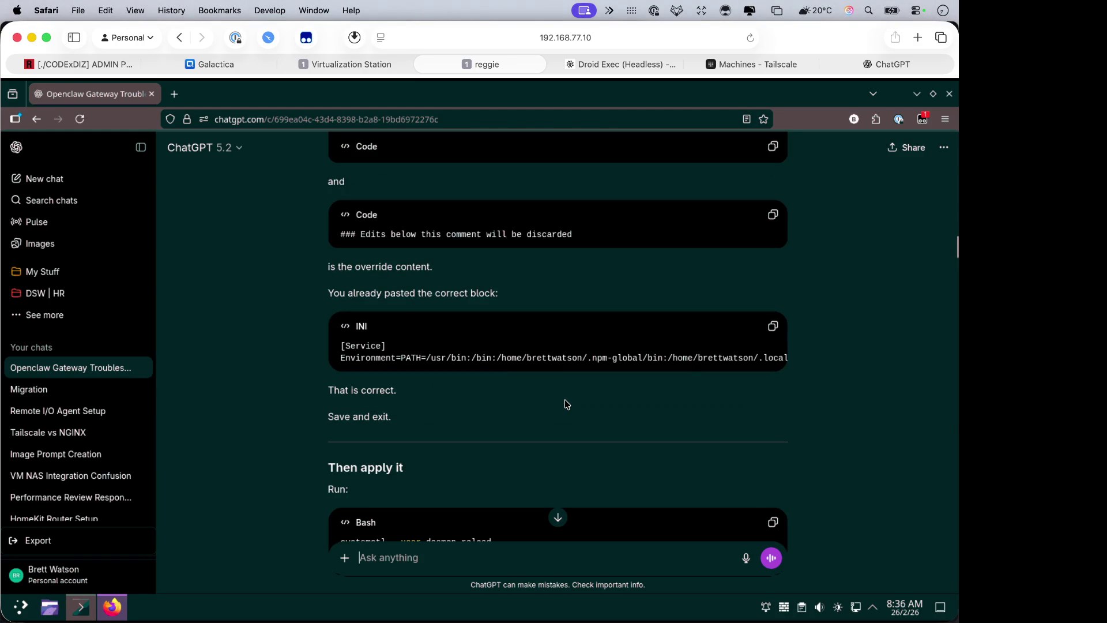
{"action": "scroll", "coordinate": [566, 404], "scroll_direction": "up", "scroll_amount": 8}
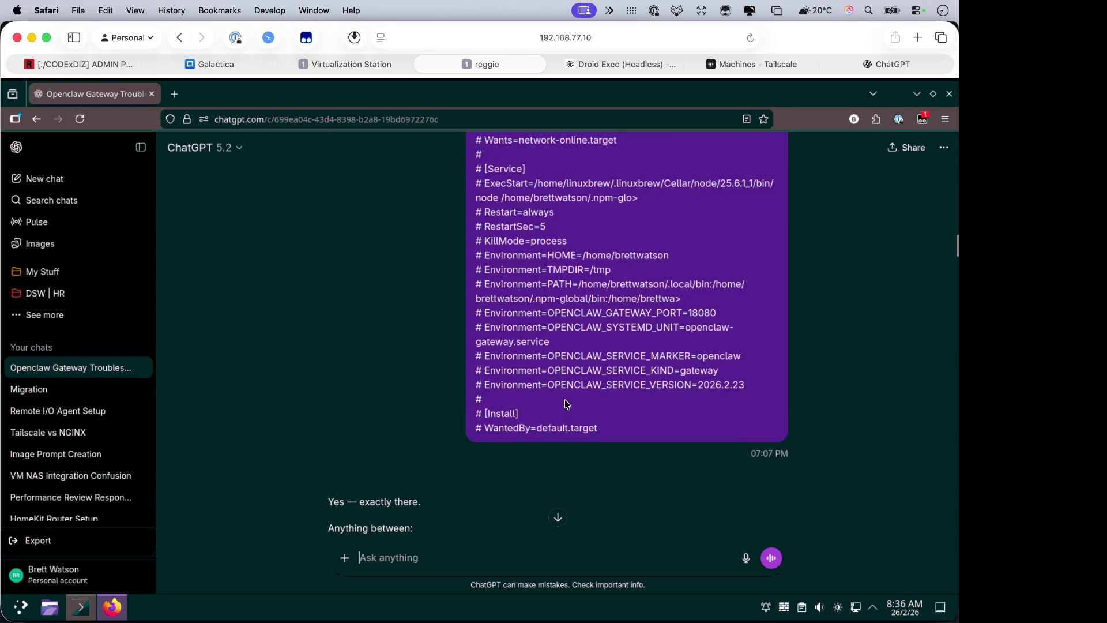
{"action": "scroll", "coordinate": [565, 399], "scroll_direction": "up", "scroll_amount": 15}
{"action": "scroll", "coordinate": [567, 404], "scroll_direction": "up", "scroll_amount": 20}
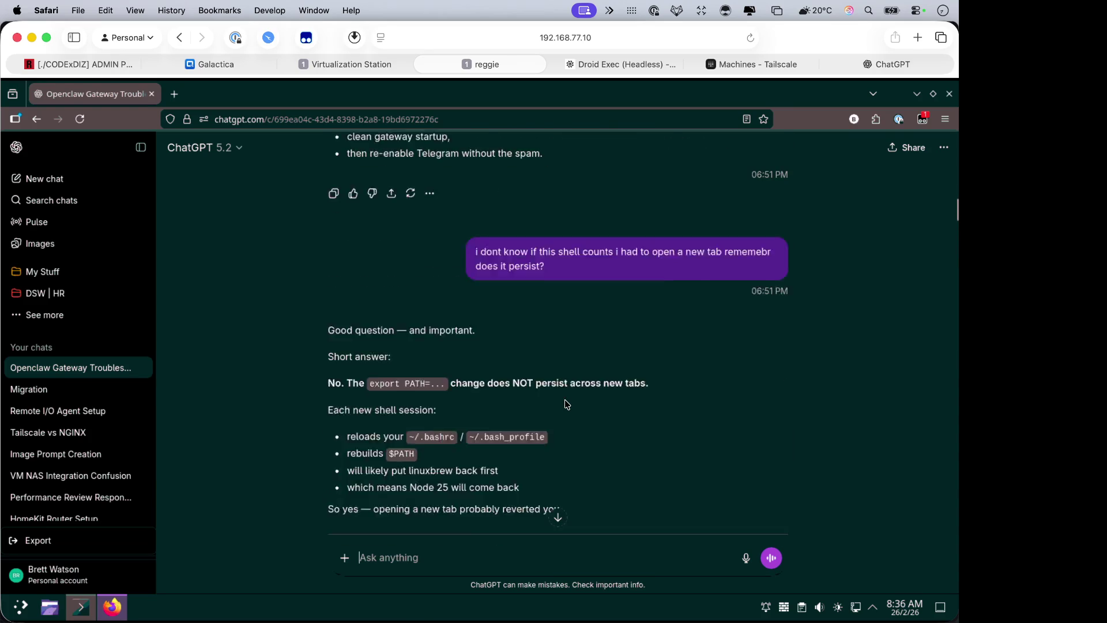
{"action": "scroll", "coordinate": [567, 404], "scroll_direction": "up", "scroll_amount": 5}
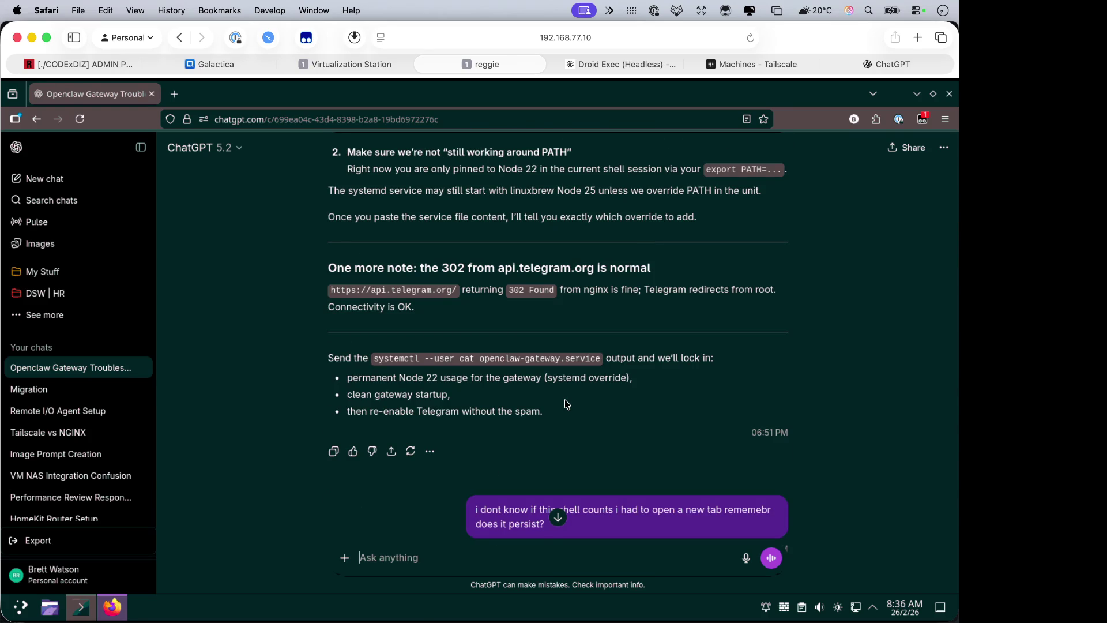
{"action": "scroll", "coordinate": [567, 403], "scroll_direction": "up", "scroll_amount": 15}
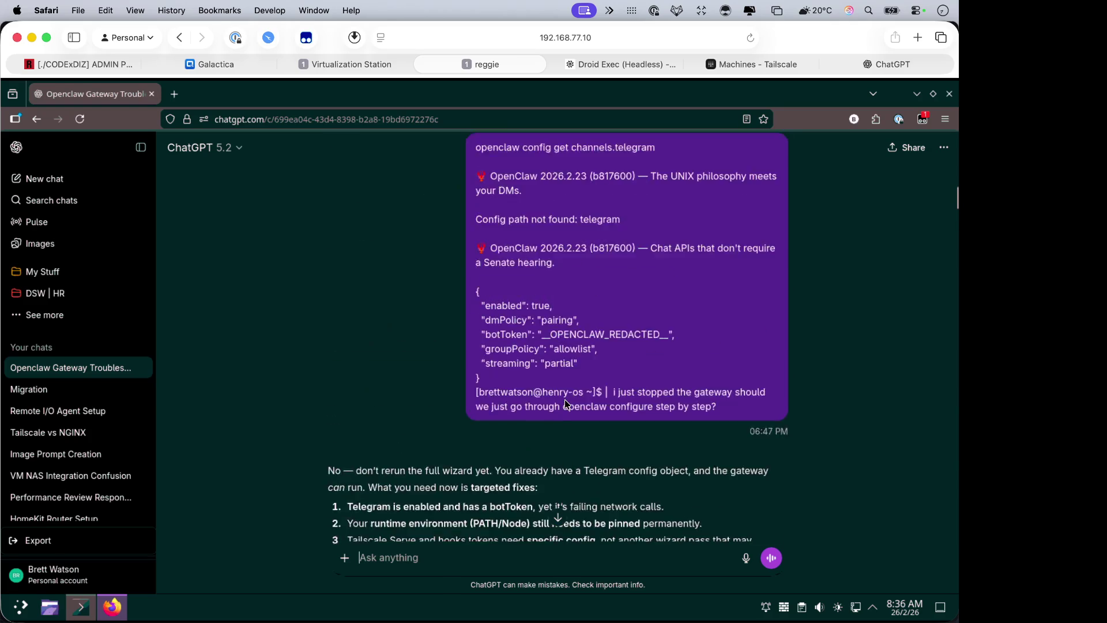
{"action": "scroll", "coordinate": [566, 400], "scroll_direction": "up", "scroll_amount": 8}
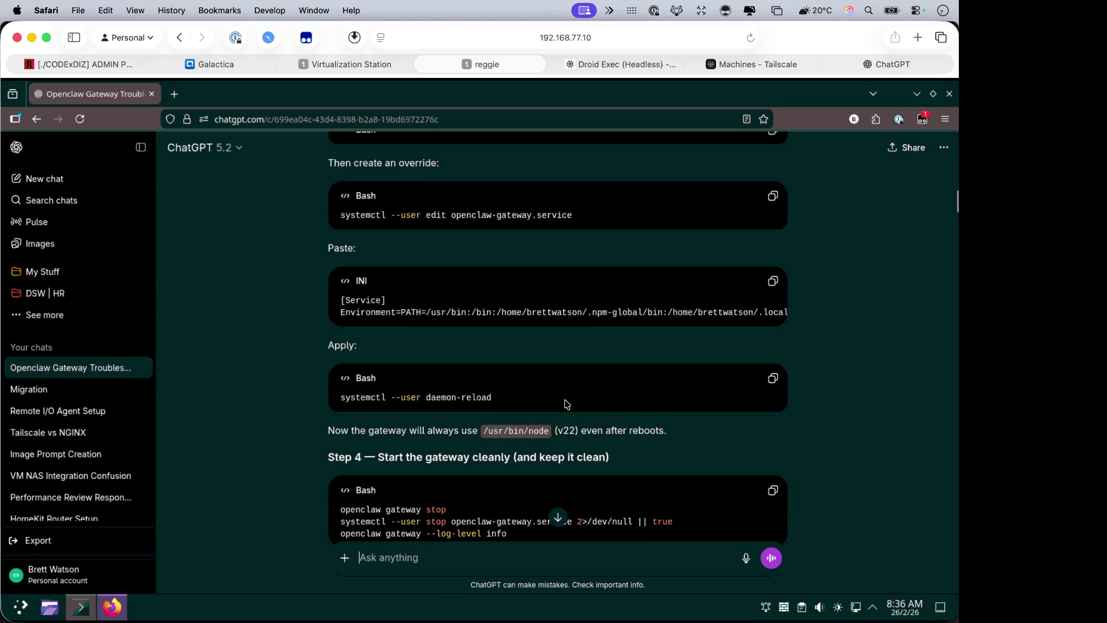
{"action": "scroll", "coordinate": [567, 404], "scroll_direction": "down", "scroll_amount": 5}
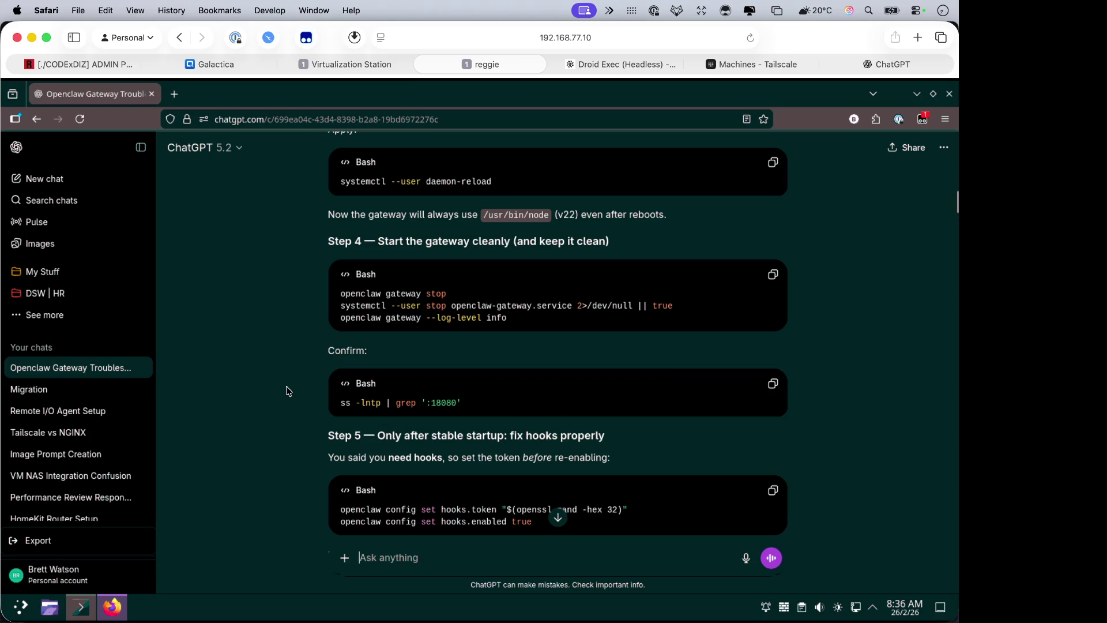
{"action": "scroll", "coordinate": [288, 391], "scroll_direction": "up", "scroll_amount": 5}
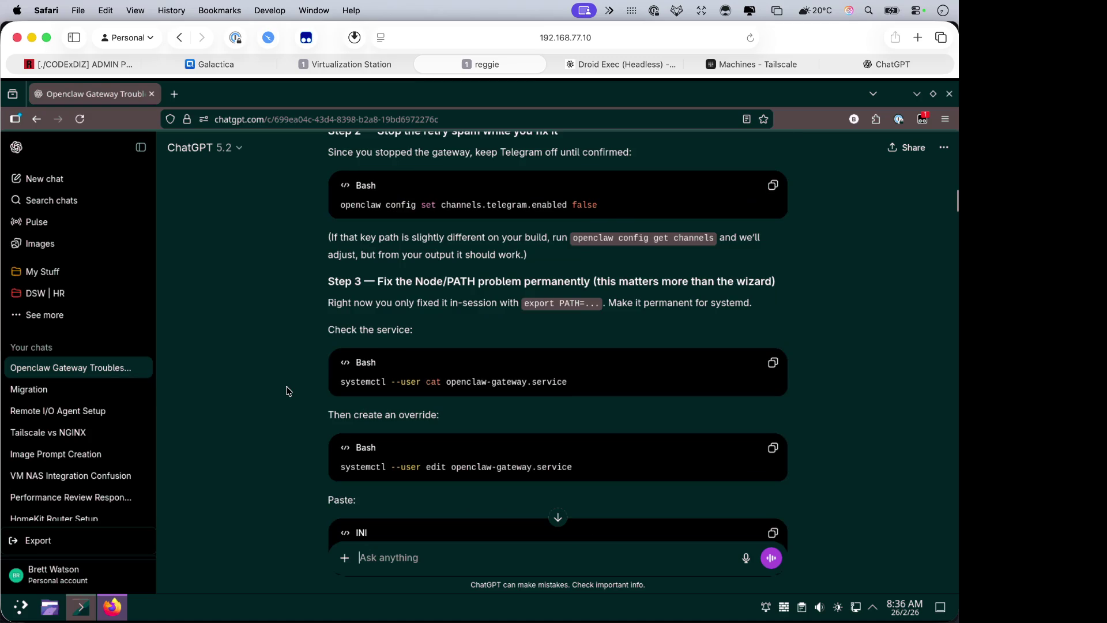
{"action": "scroll", "coordinate": [289, 391], "scroll_direction": "up", "scroll_amount": 10}
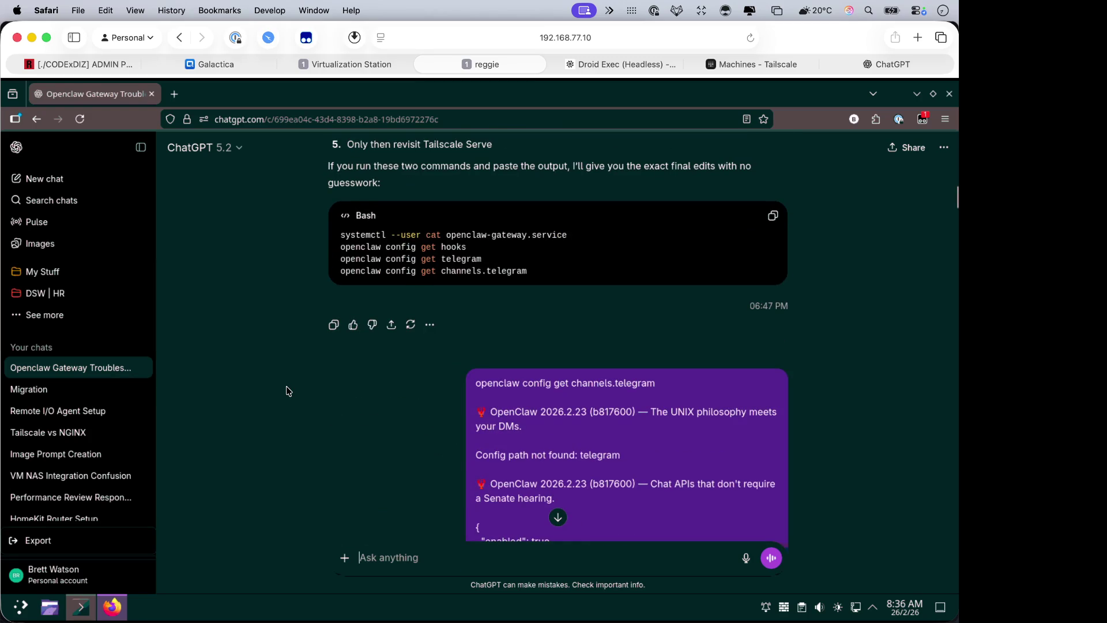
{"action": "scroll", "coordinate": [288, 392], "scroll_direction": "down", "scroll_amount": 15}
{"action": "scroll", "coordinate": [289, 391], "scroll_direction": "up", "scroll_amount": 5}
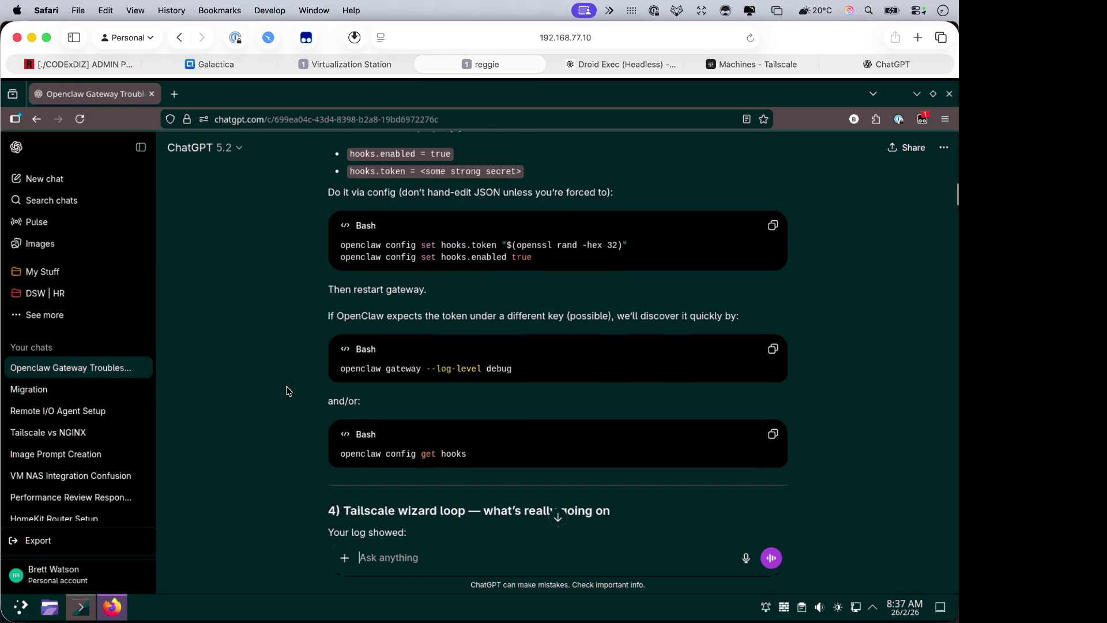